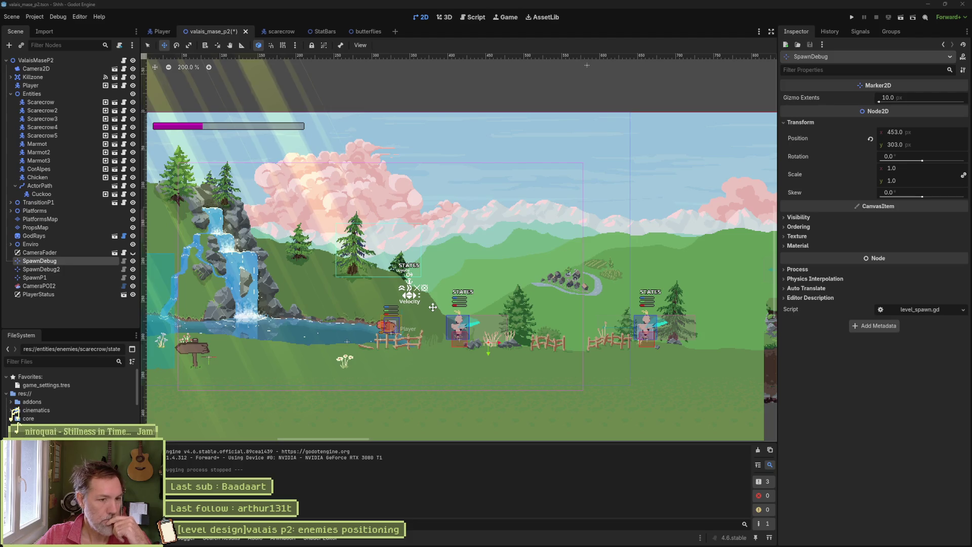
Step: Change the ValaisMaseP2 root node's Spawn property from SpawnDebug to SpawnP1
left_click(133, 252)
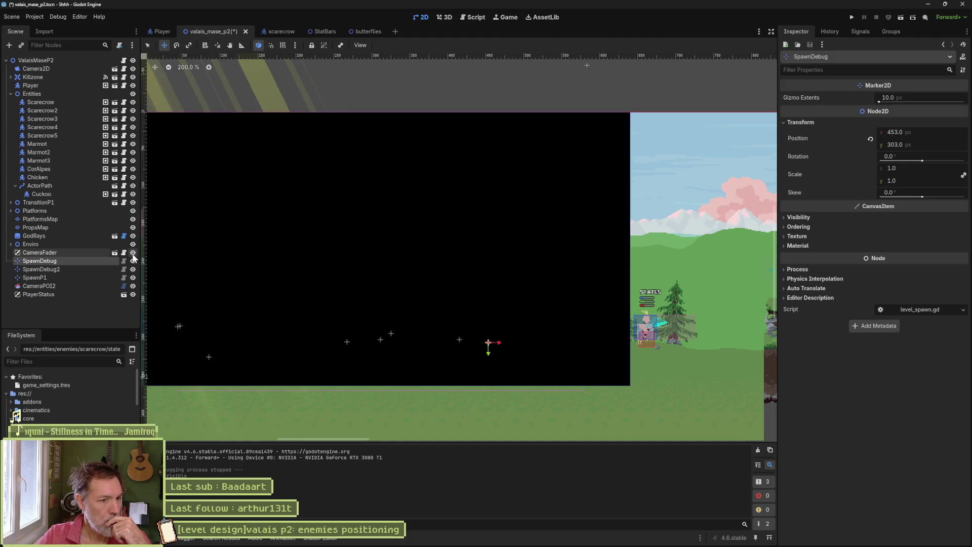
left_click(133, 252)
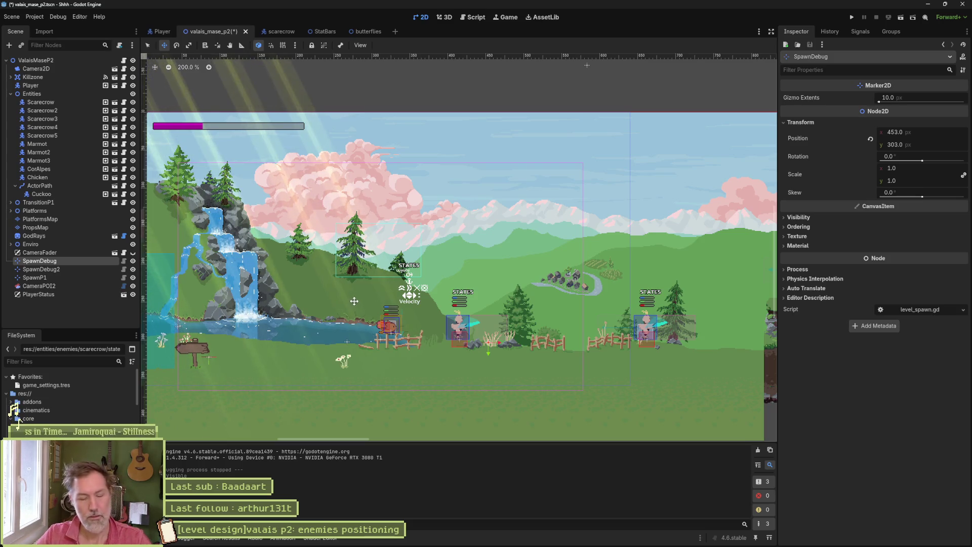
left_click(51, 61)
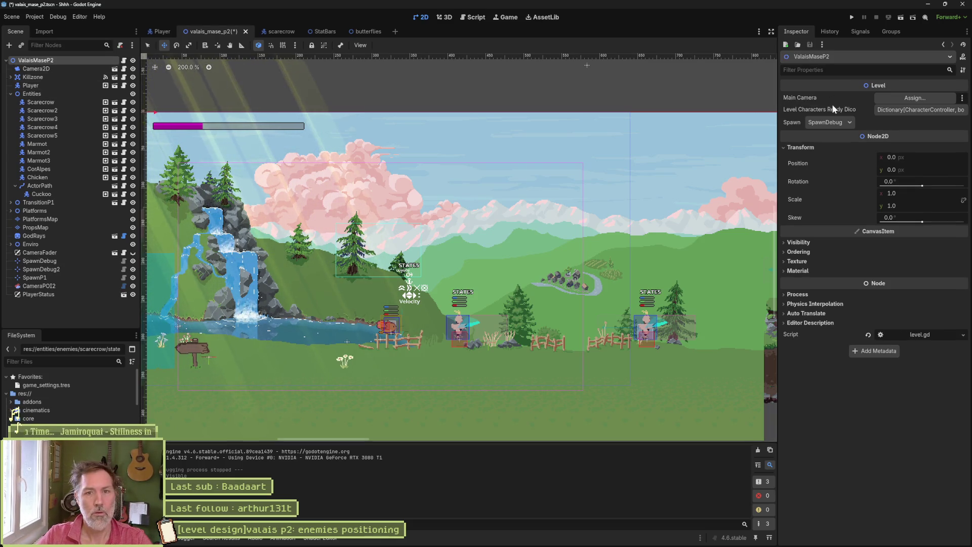
left_click(826, 122)
left_click(825, 157)
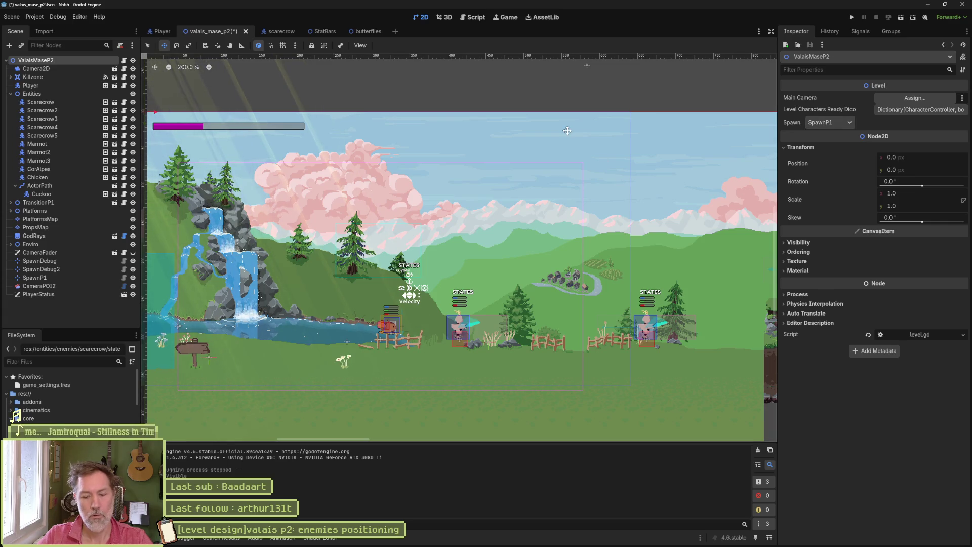
Step: Run the level, move right to attack a scarecrow, then dash back left
key("F6")
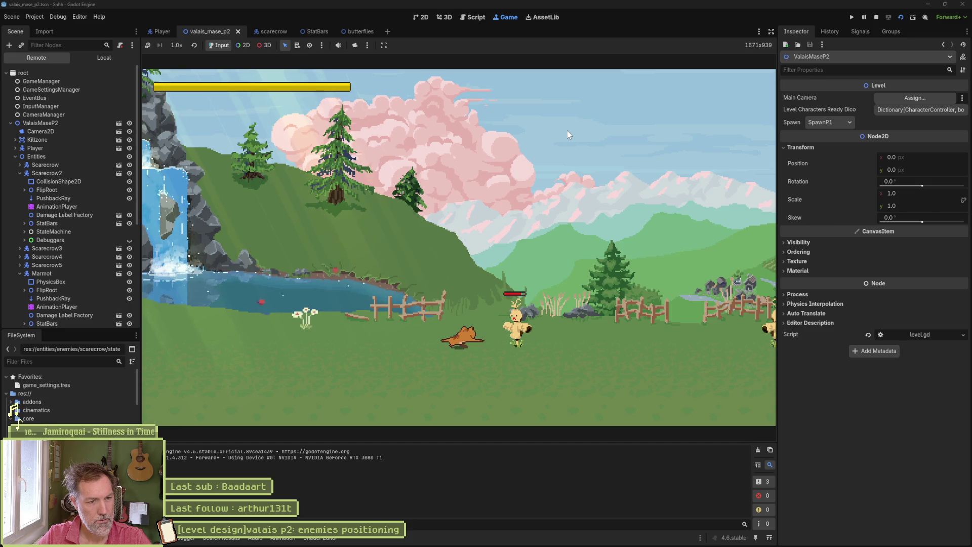
key("Right")
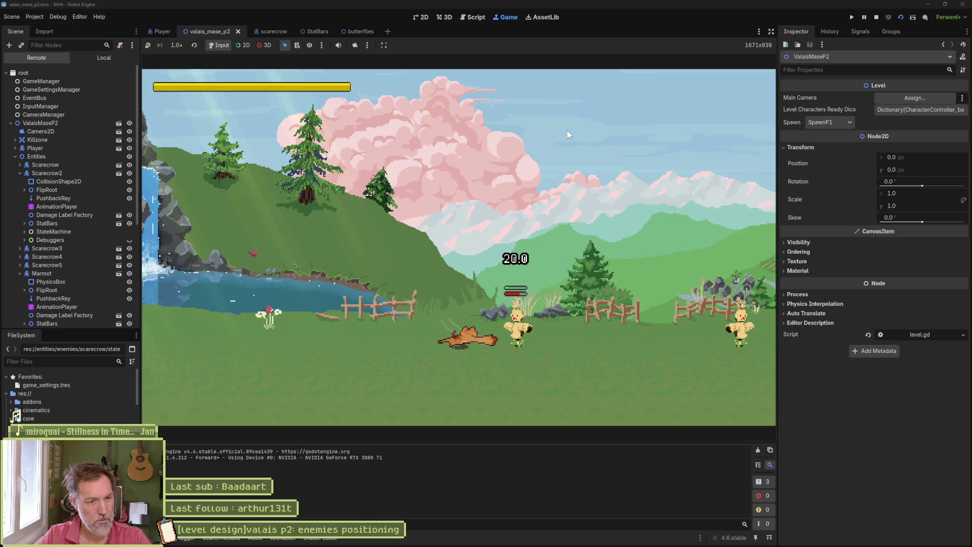
key("Right")
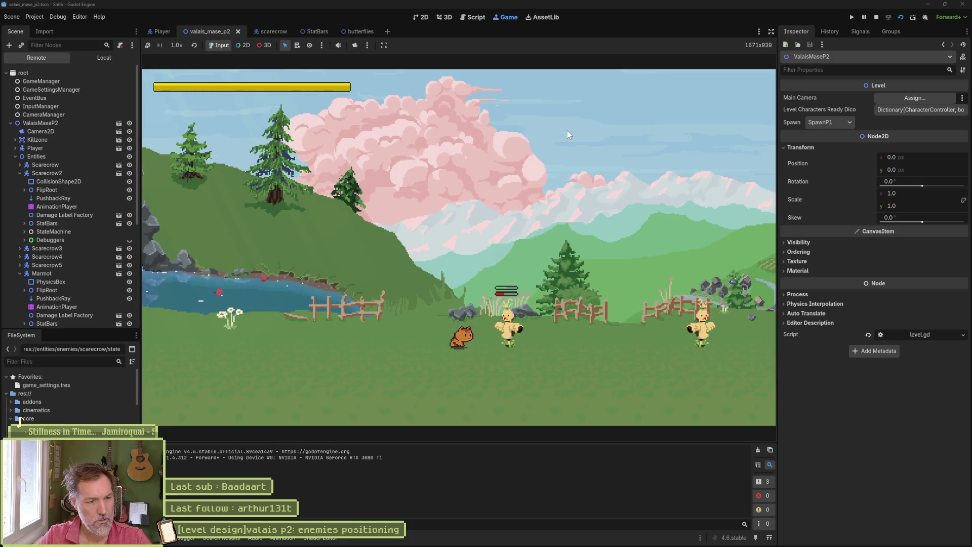
key("Left")
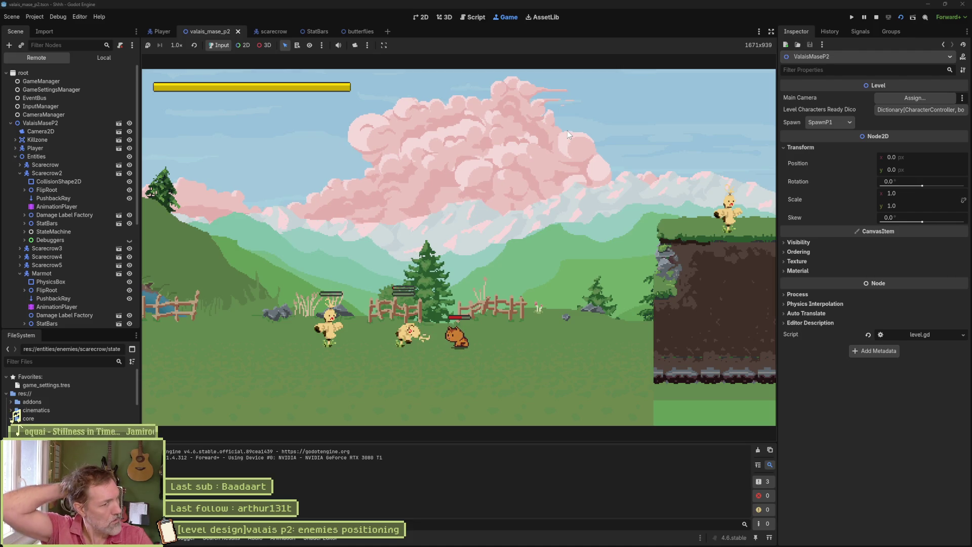
Step: Stop the running game and bring up the Asana board in the browser
key("F8")
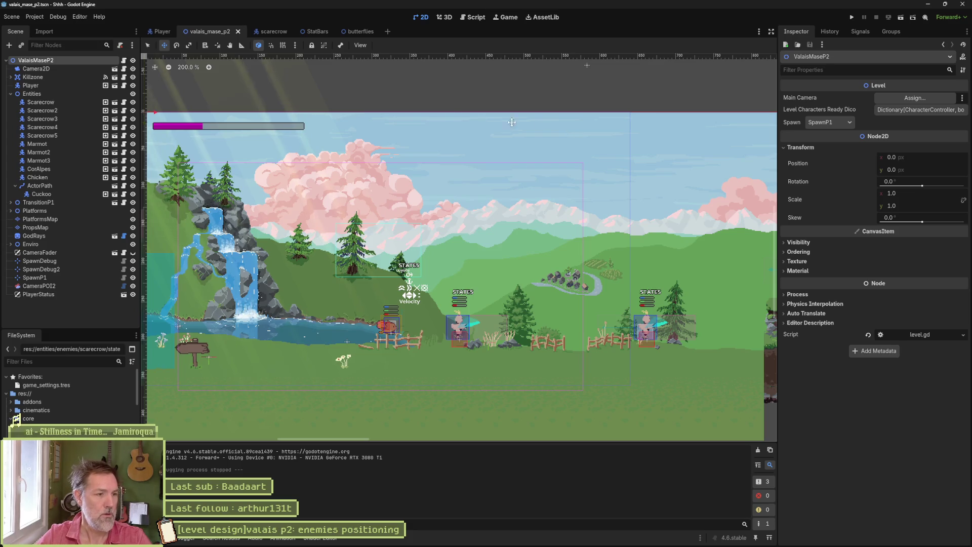
mouse_move(370, 537)
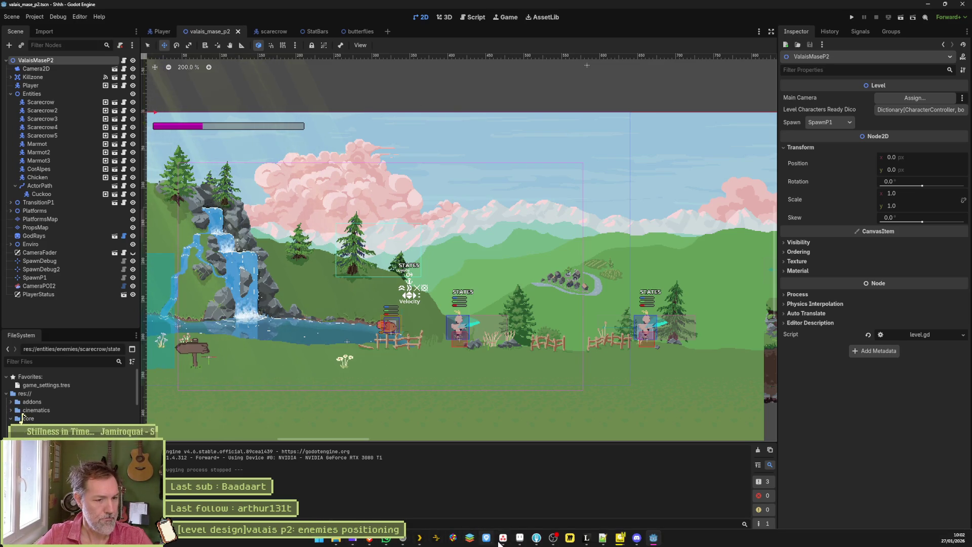
left_click(370, 499)
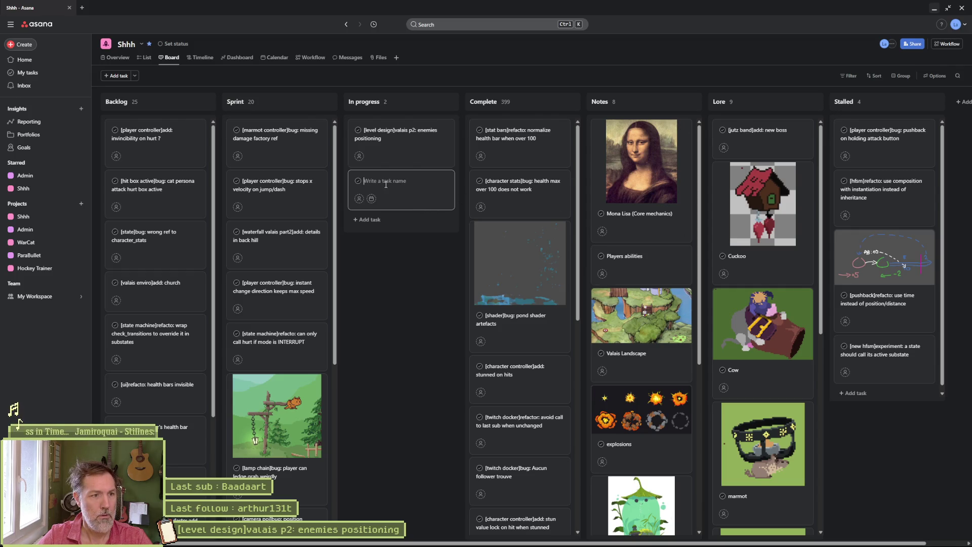
Step: Add the task '[scarecrow controller]add: death' to In progress and minimize the browser
type("[")
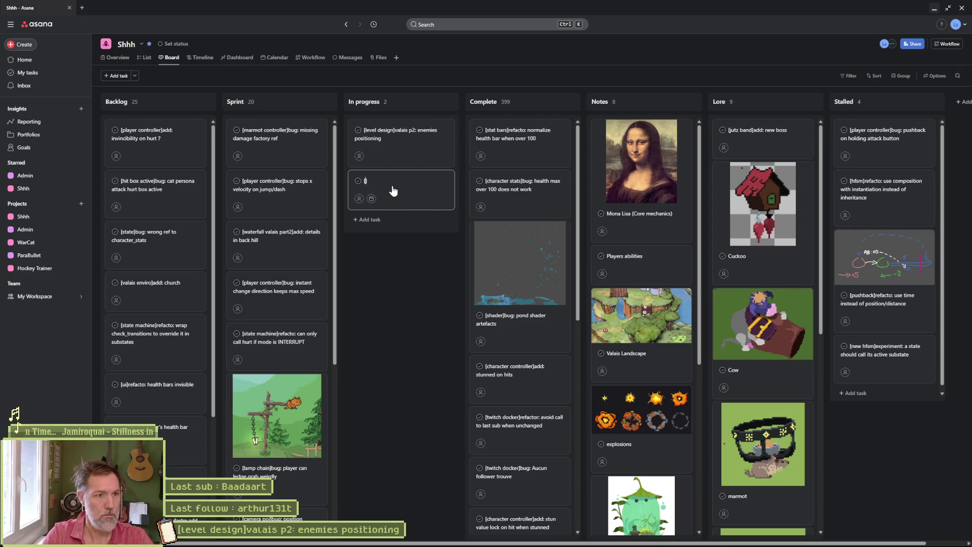
type("sd")
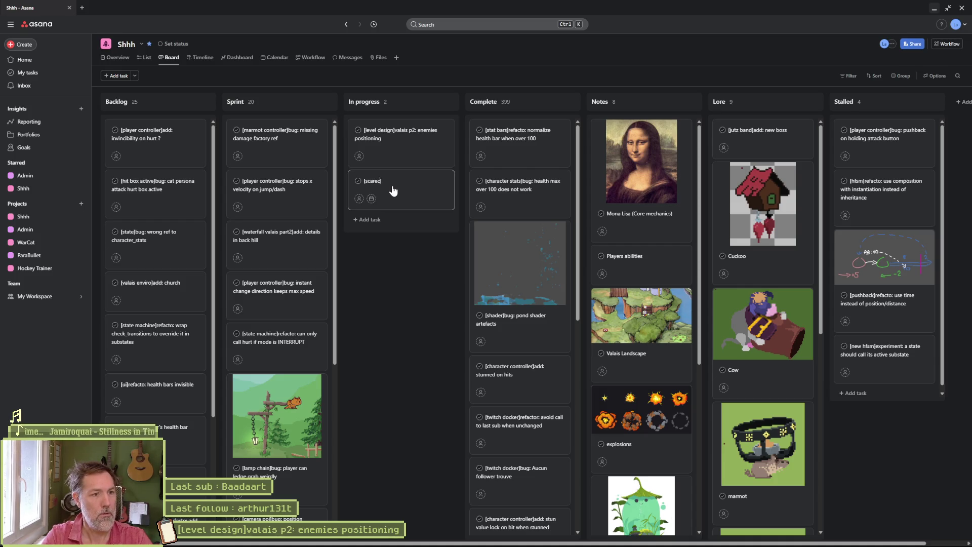
type("contro")
type("ller]add:")
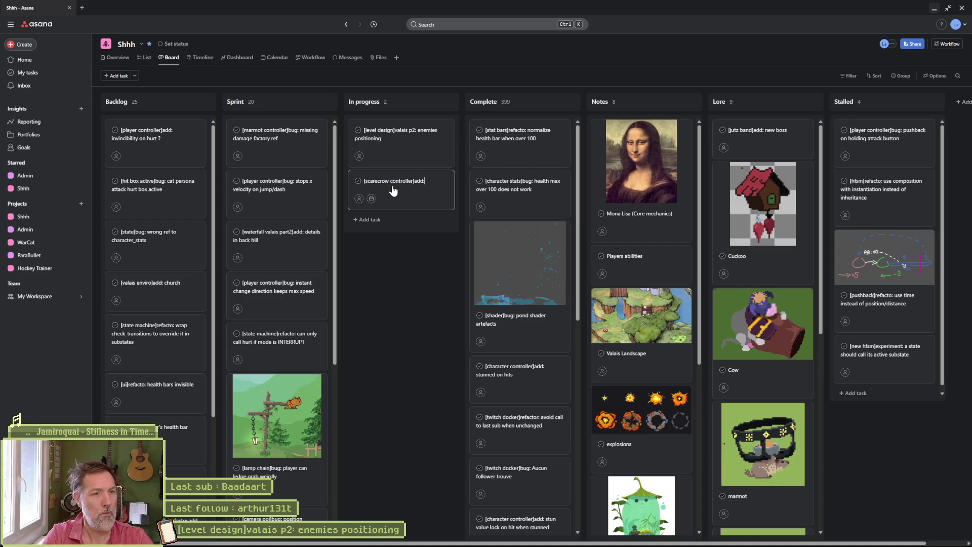
type(": death")
left_click(380, 260)
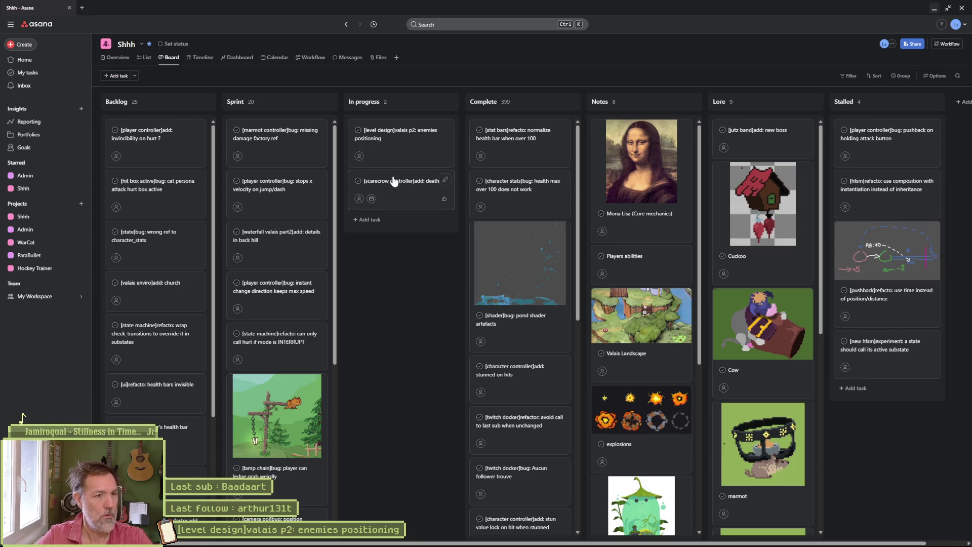
left_click(935, 8)
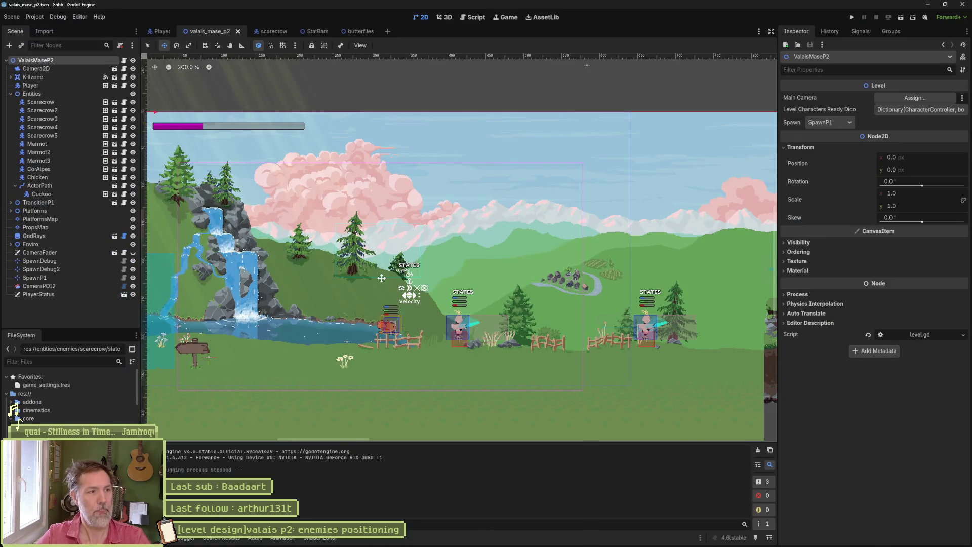
Step: Switch to the scarecrow scene and open the Stun node's scarecrow_stun_state.gd script
left_click(271, 31)
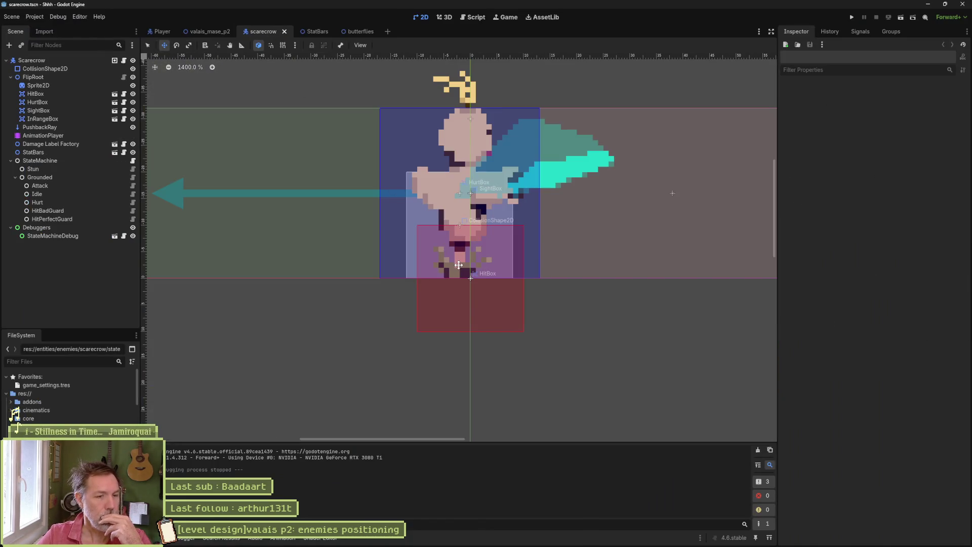
scroll(458, 268, "down", 2)
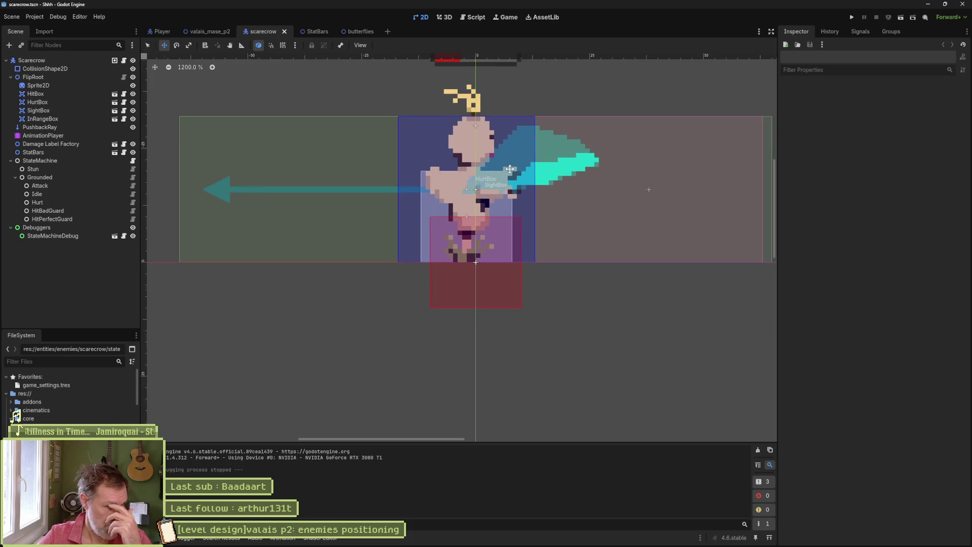
scroll(506, 194, "up", 3)
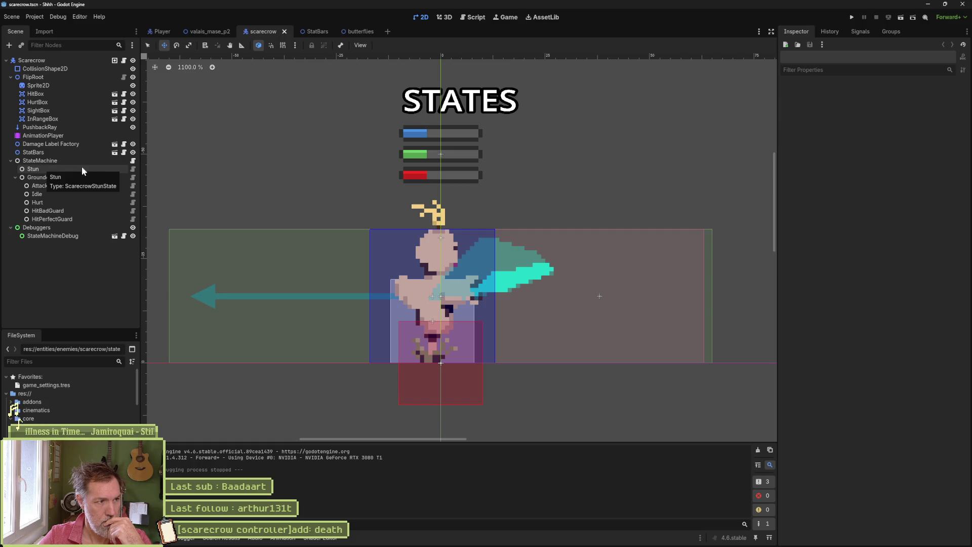
left_click(132, 169)
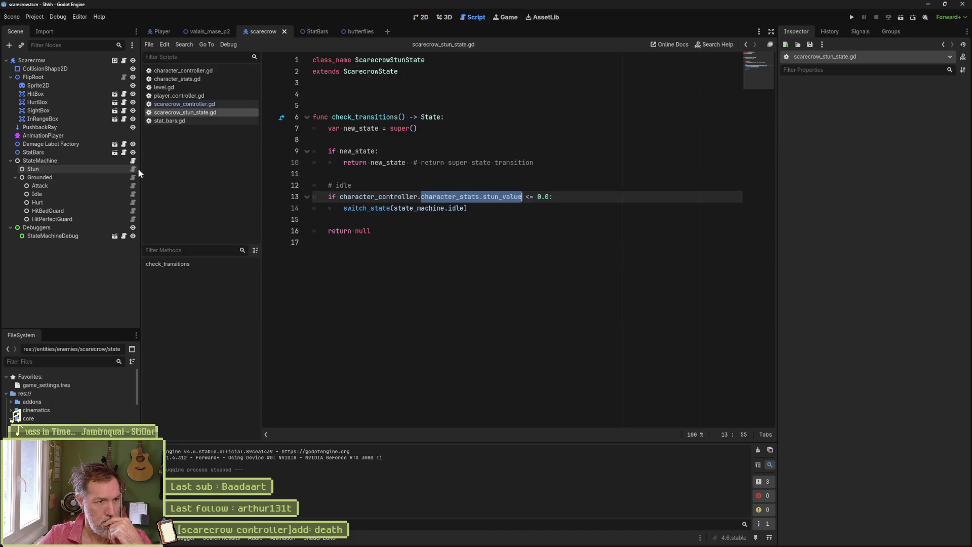
Step: Duplicate scarecrow_stun_state.gd in the FileSystem as scarecrow_death_state.gd
right_click(202, 116)
left_click(232, 202)
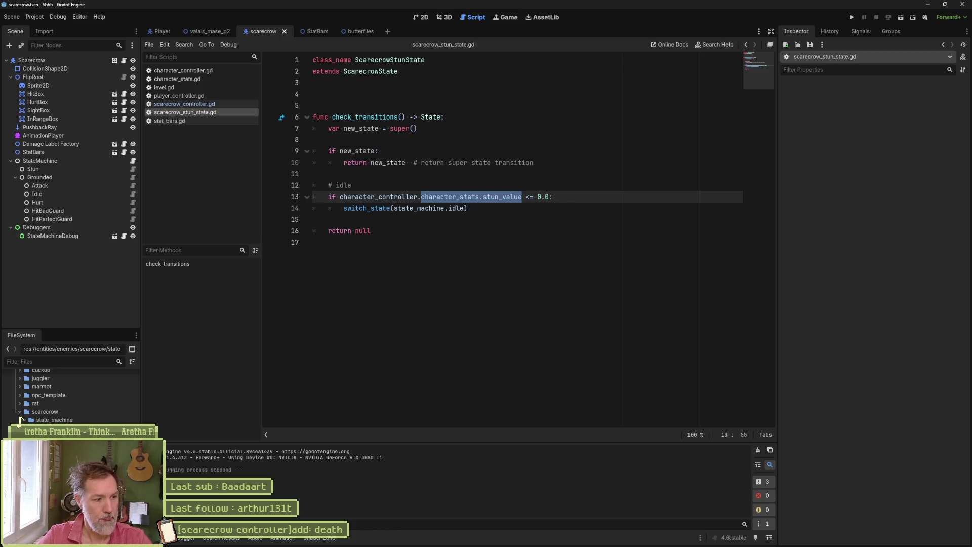
key("ctrl+d")
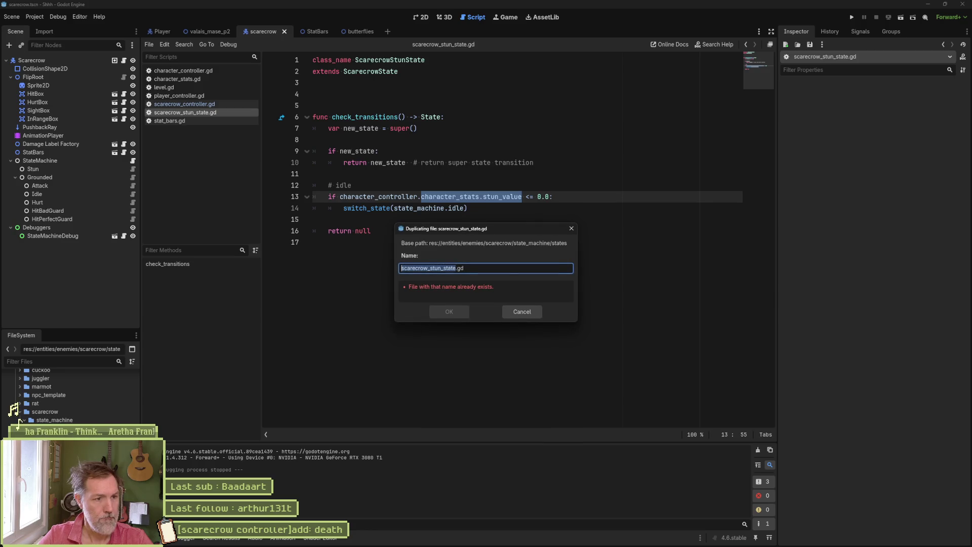
key("Left")
key("BackSpace")
key("BackSpace")
key("BackSpace")
type("death")
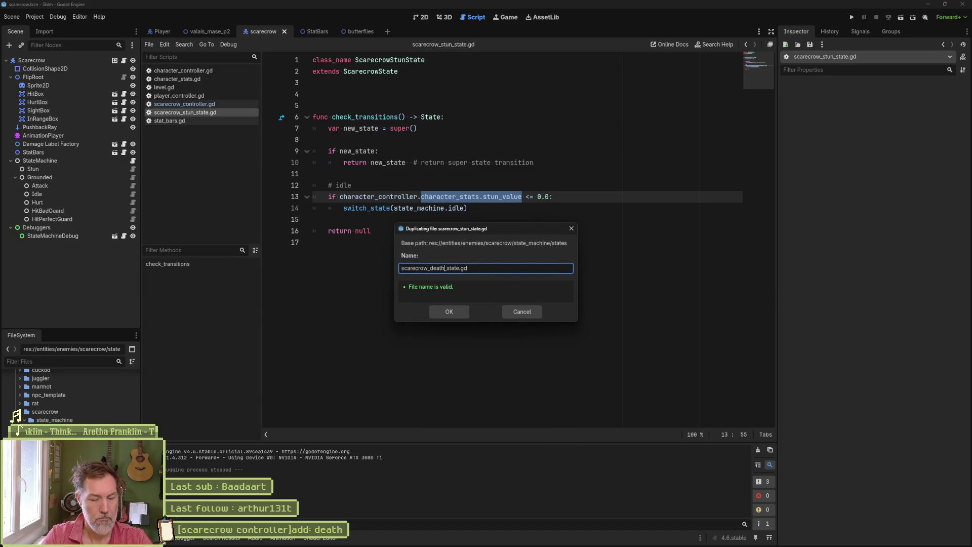
key("Return")
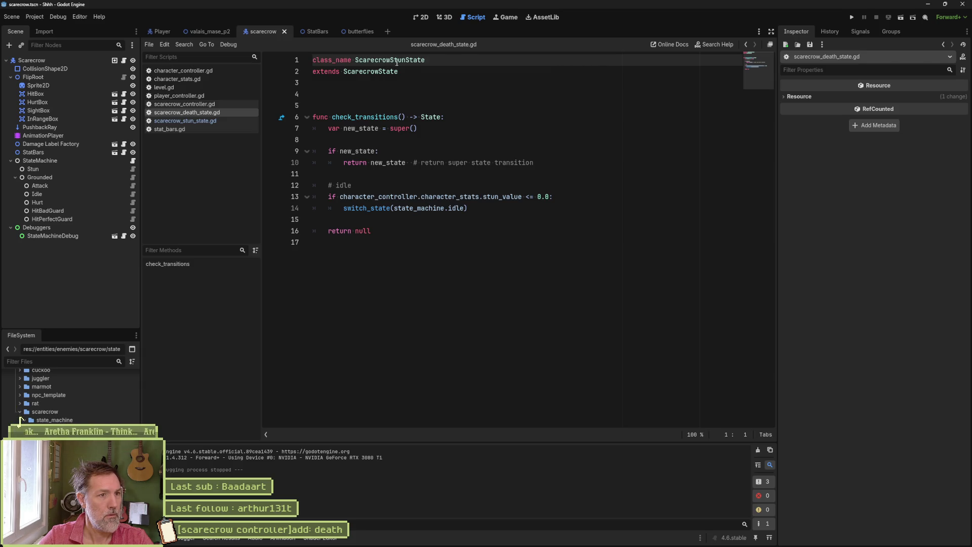
Step: Change the death script's class_name from ScarecrowStunState to ScarecrowDeathpState and save
left_click_drag(405, 61, 389, 61)
type("Deat")
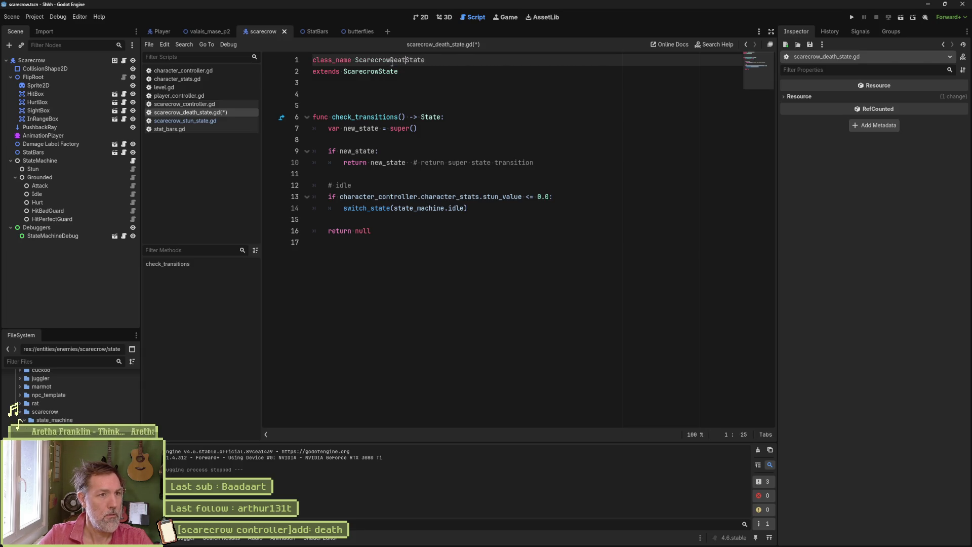
type("h")
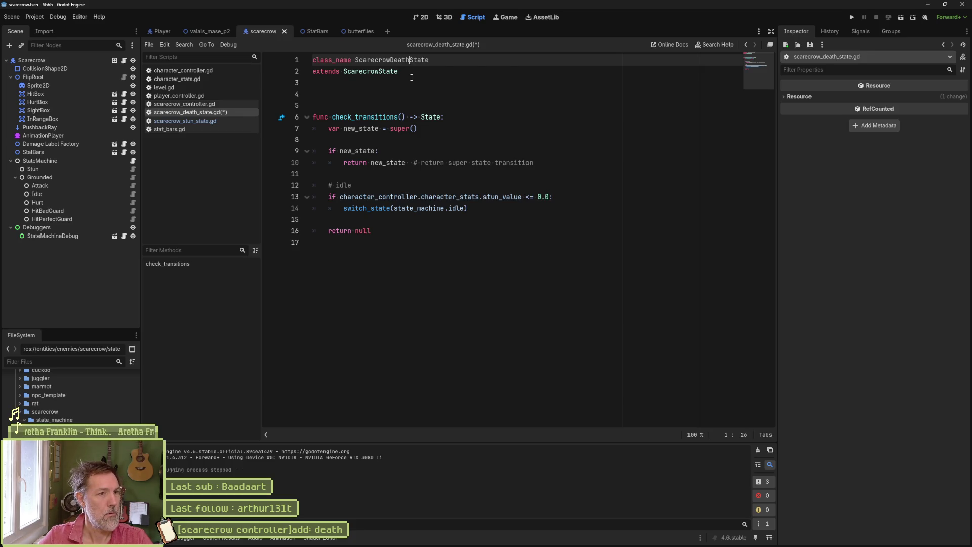
key("ctrl+s")
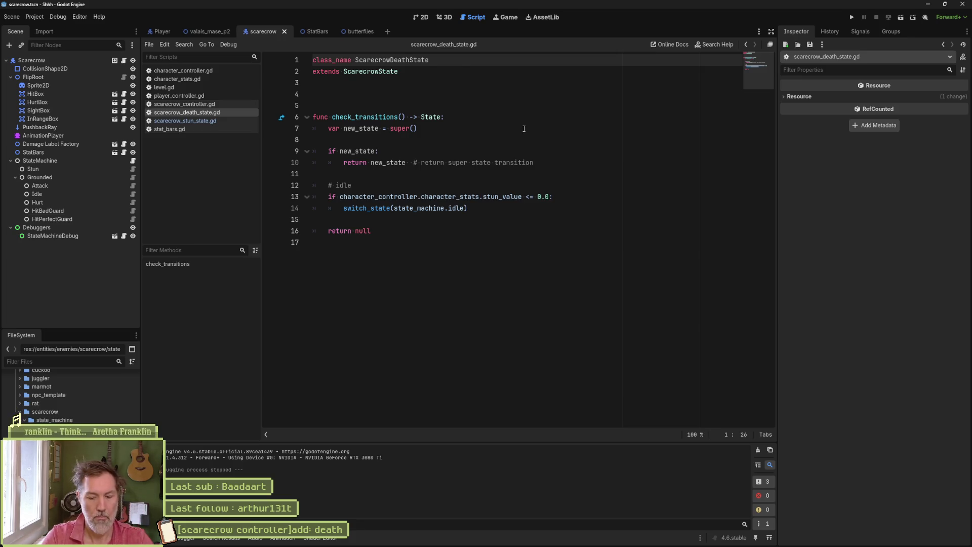
type("p")
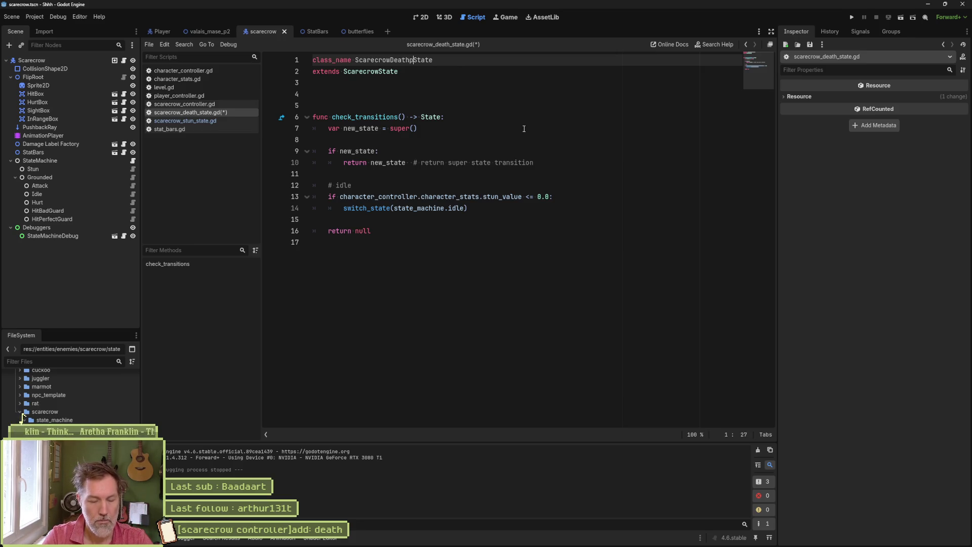
Step: Open chicken_death_state.gd by searching 'death' in Quick Open
key("shift+alt+o")
type("death")
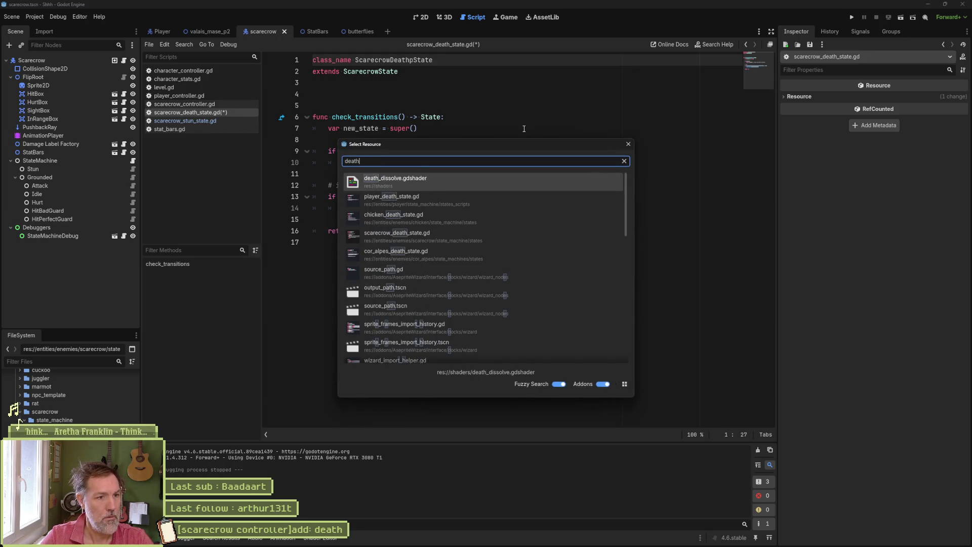
key("Down")
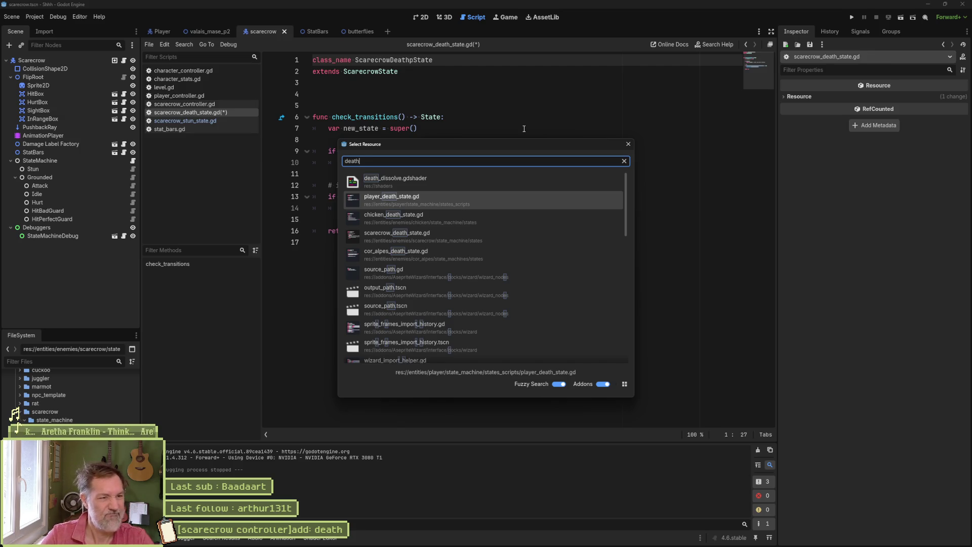
key("Down")
key("Return")
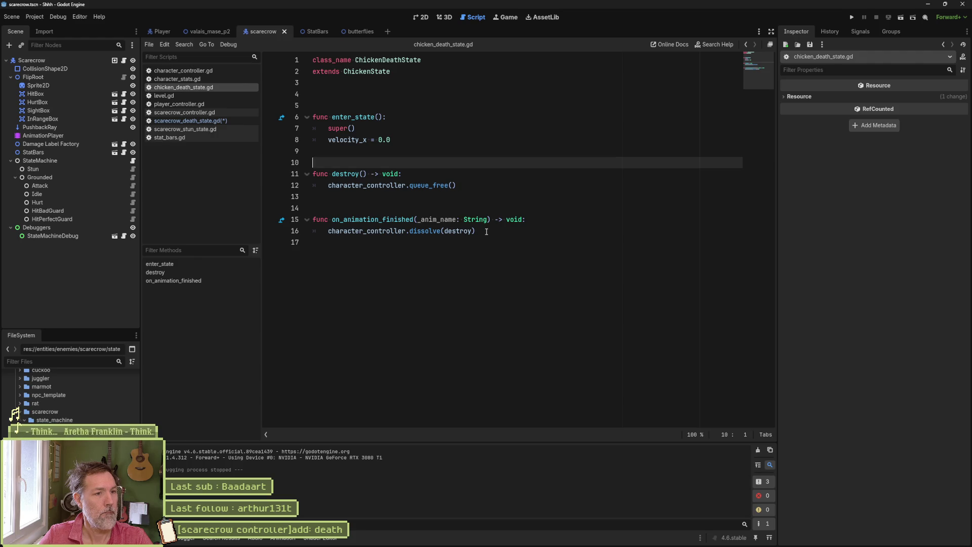
Step: Check the dissolve function's callback parameter from the destroy call on line 16
left_click(461, 231)
double_click(469, 231)
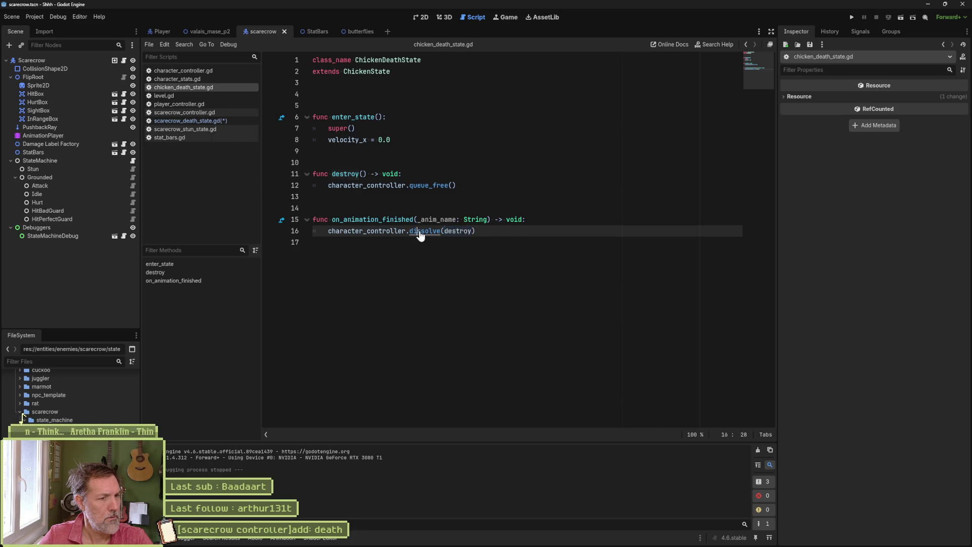
left_click(422, 231, "ctrl")
double_click(384, 379)
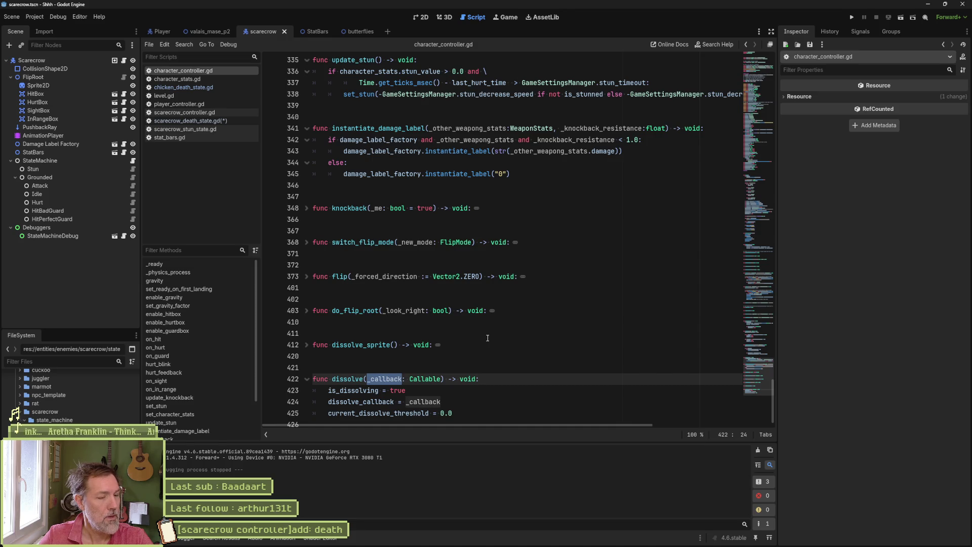
key("alt+Left")
key("alt+Left")
key("alt+Left")
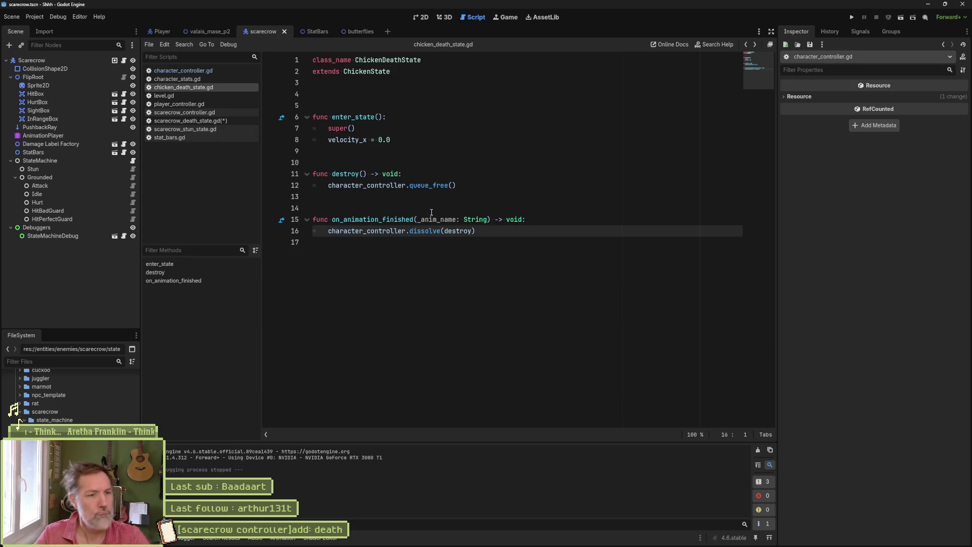
Step: Rename destroy to dissolve_callback on lines 11 and 16, save, and copy lines 5–16
double_click(355, 174)
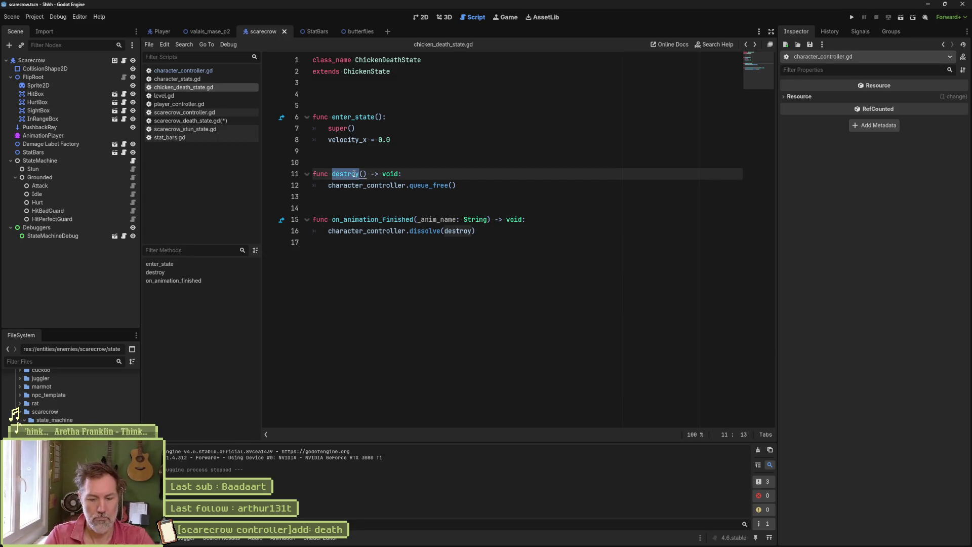
type("dissolve_callback")
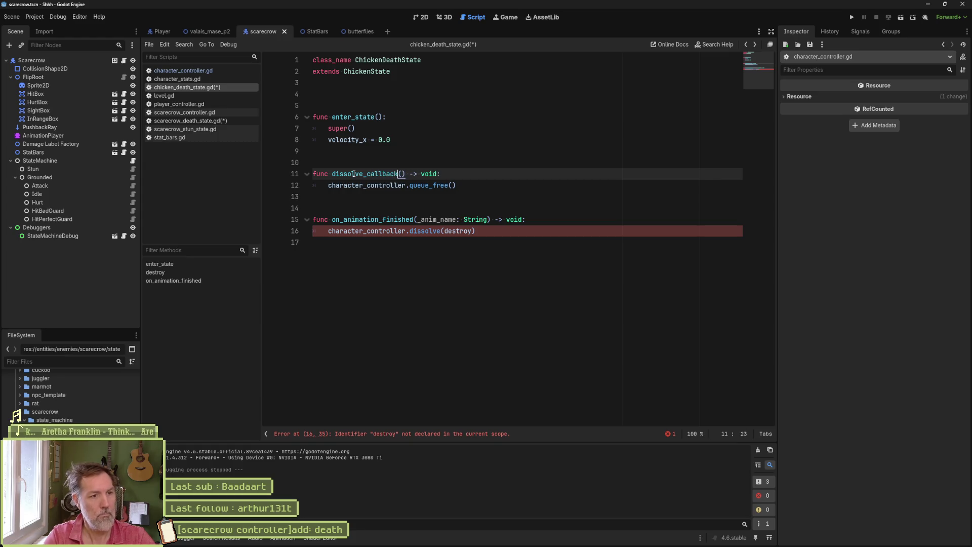
left_click(376, 177)
double_click(385, 174)
left_click(457, 230)
key("ctrl+s")
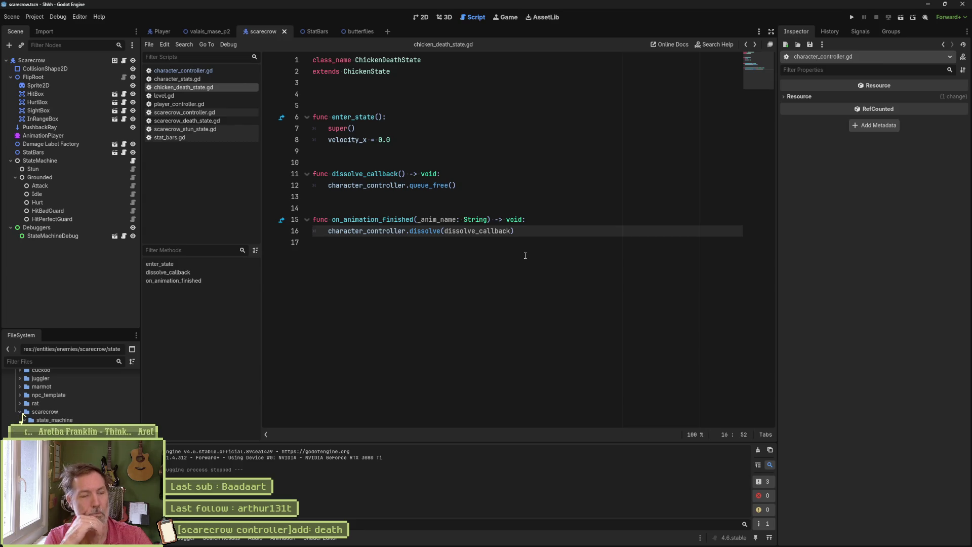
mouse_move(564, 228)
left_mouse_down()
mouse_move(409, 126)
mouse_move(257, 103)
left_mouse_up()
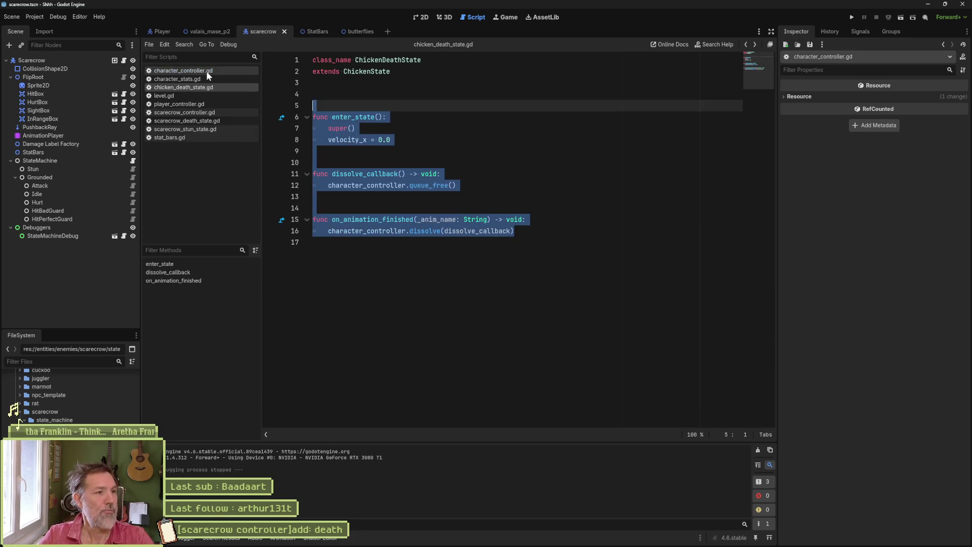
left_click(214, 119)
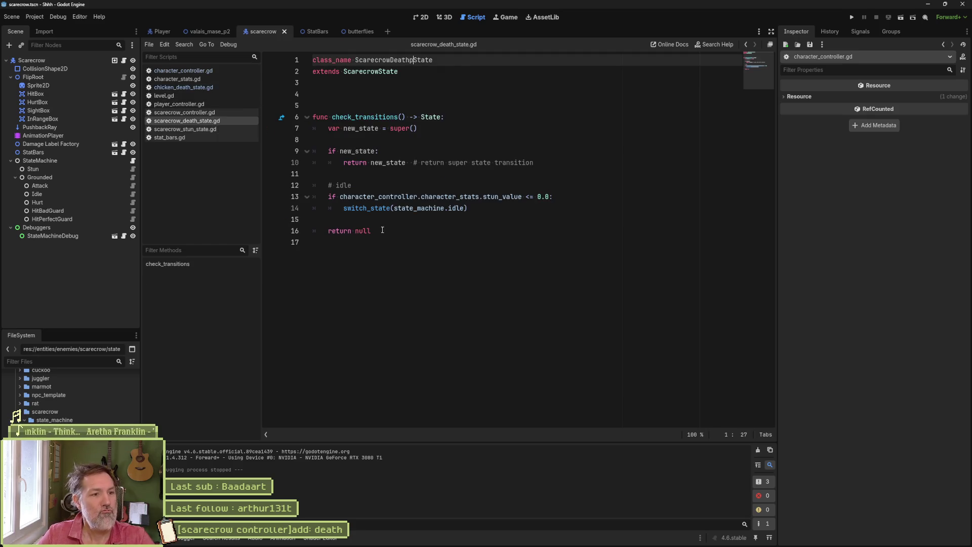
Step: Replace check_transitions in scarecrow_death_state.gd with the pasted dissolve functions and save
mouse_move(383, 232)
left_mouse_down()
mouse_move(354, 105)
mouse_move(378, 118)
left_mouse_up()
type("func enter_state(): \tsuper() \tvelocity_x = 0.0   func dissolve_callback() -> void: \tcharacter_controller.queue_free()   func on_animation_finished(_anim_name: String) -> void: \tcharacter_controller.dissolve(dissolve_callback)")
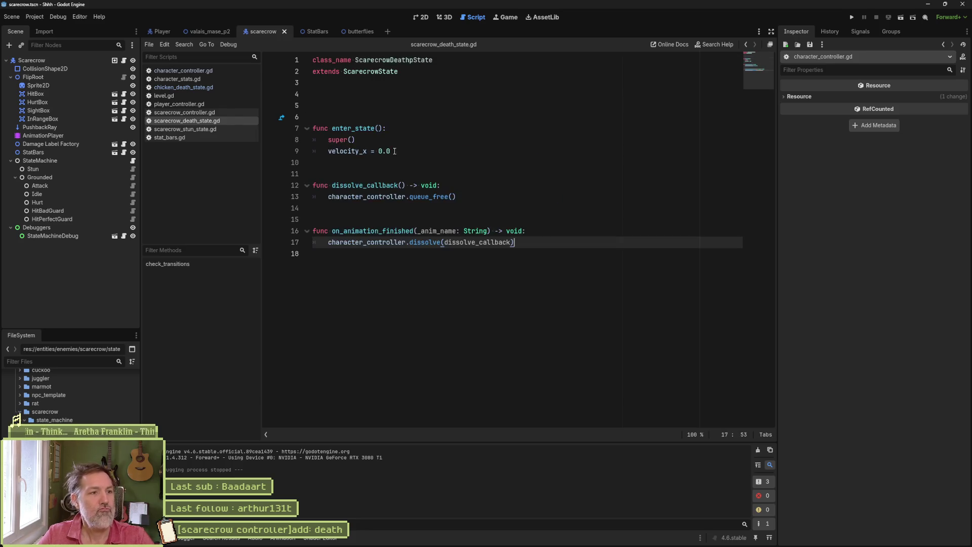
left_click(379, 117)
key("BackSpace")
key("ctrl+s")
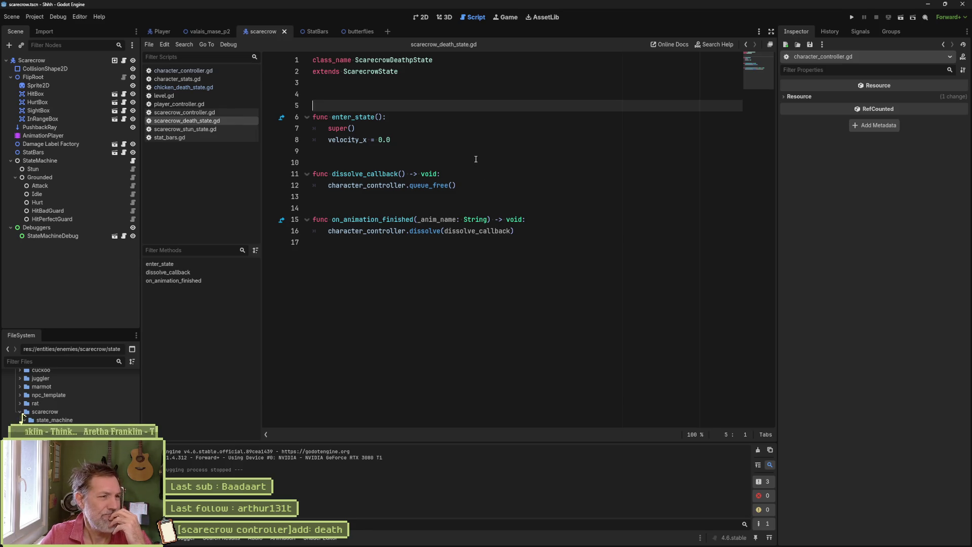
left_click(201, 31)
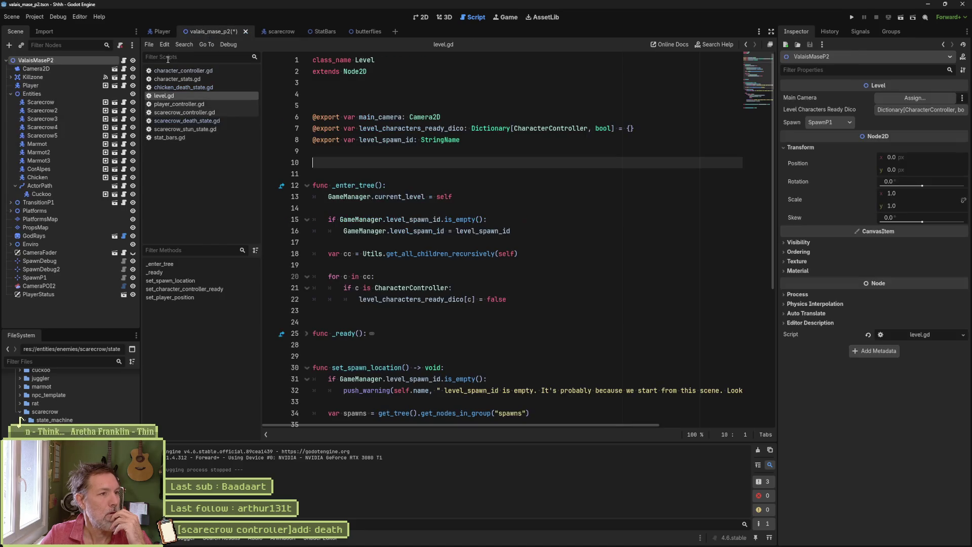
Step: Set the first Scarecrow's Character Stats Health Max from 200 to 2.0
left_click(42, 103)
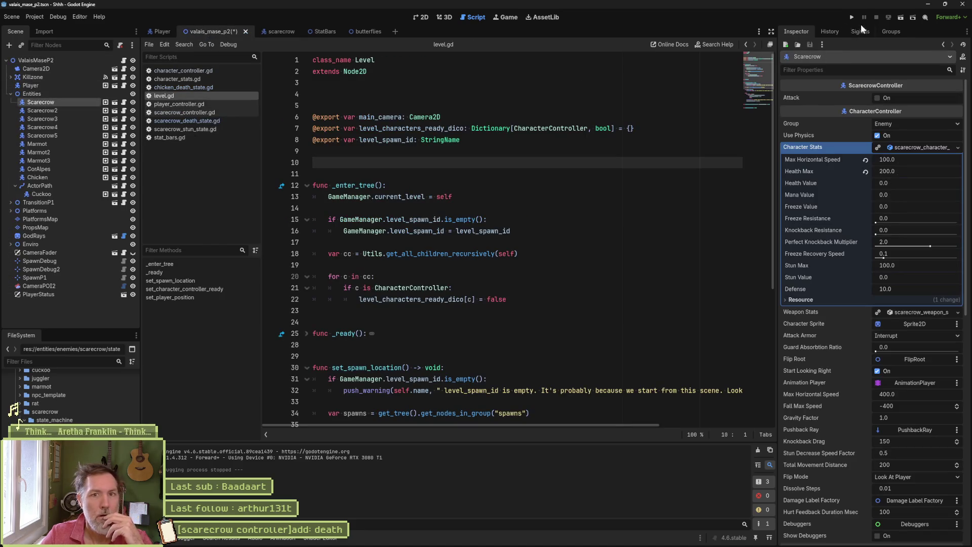
left_click(421, 19)
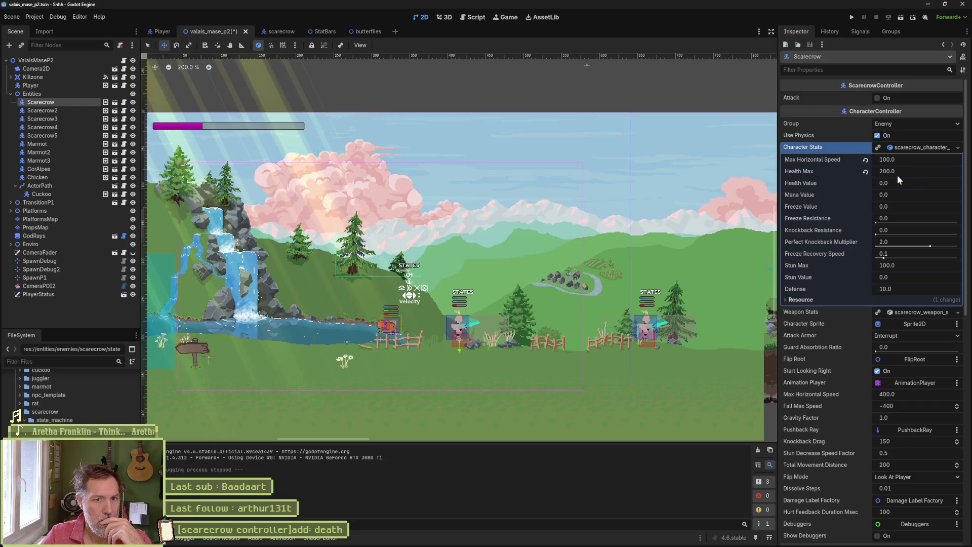
left_click(915, 172)
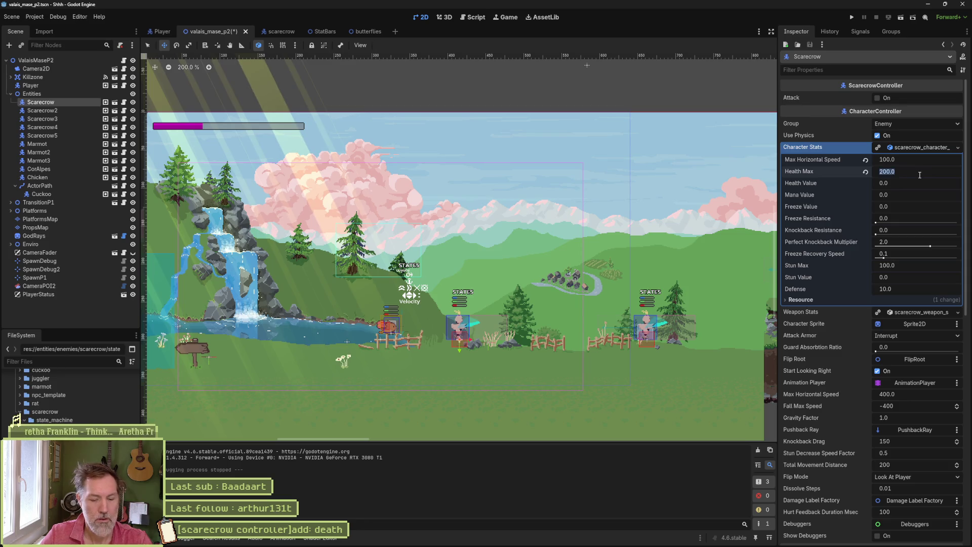
type("2")
key("Return")
Step: Test-run the game, stop it, and select StateMachine in the scarecrow scene
key("ctrl+s")
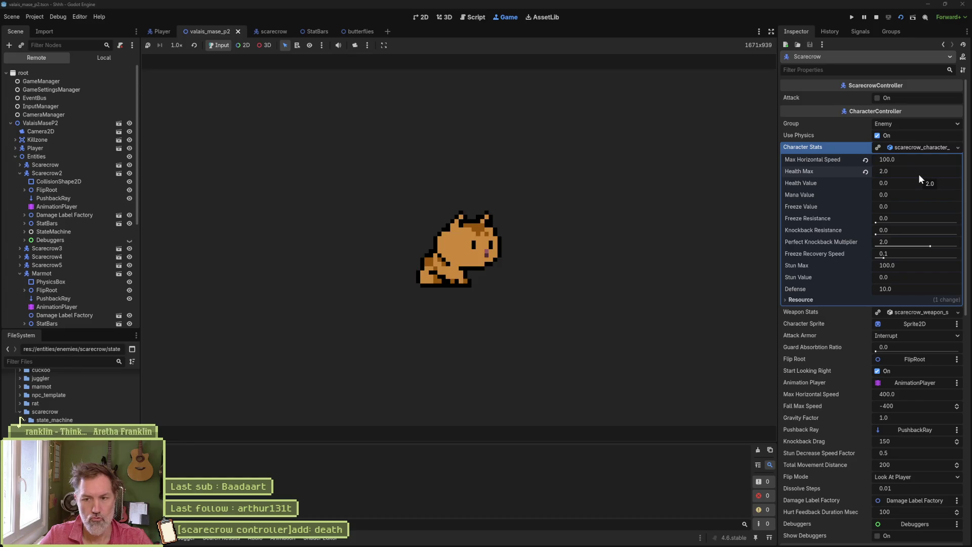
key("F8")
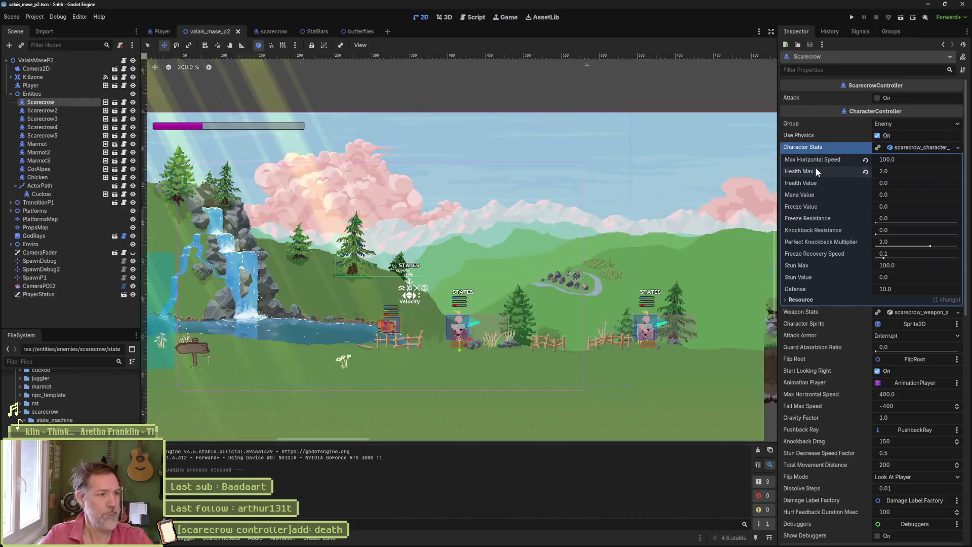
left_click(269, 31)
left_click(103, 161)
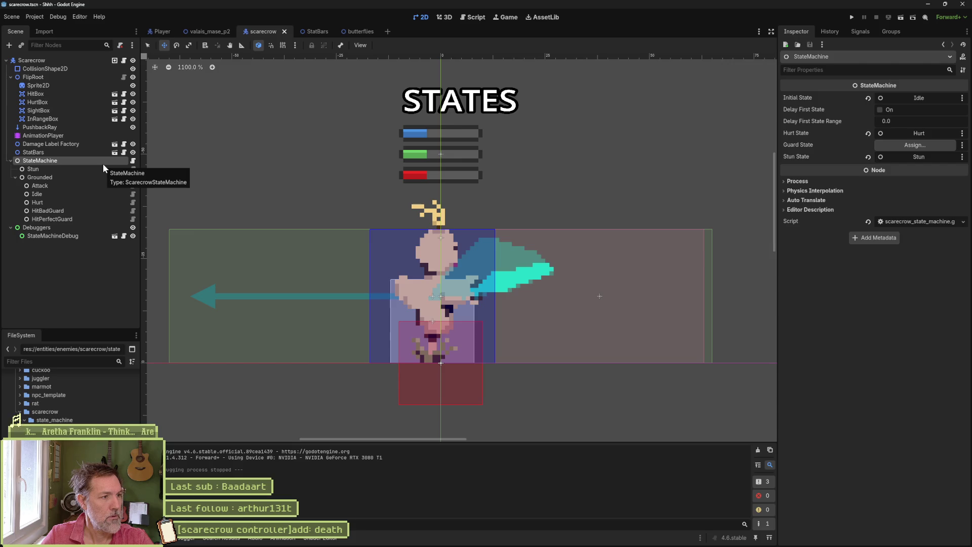
Step: Add a ScarecrowDeathpState child named Death under StateMachine
key("ctrl+a")
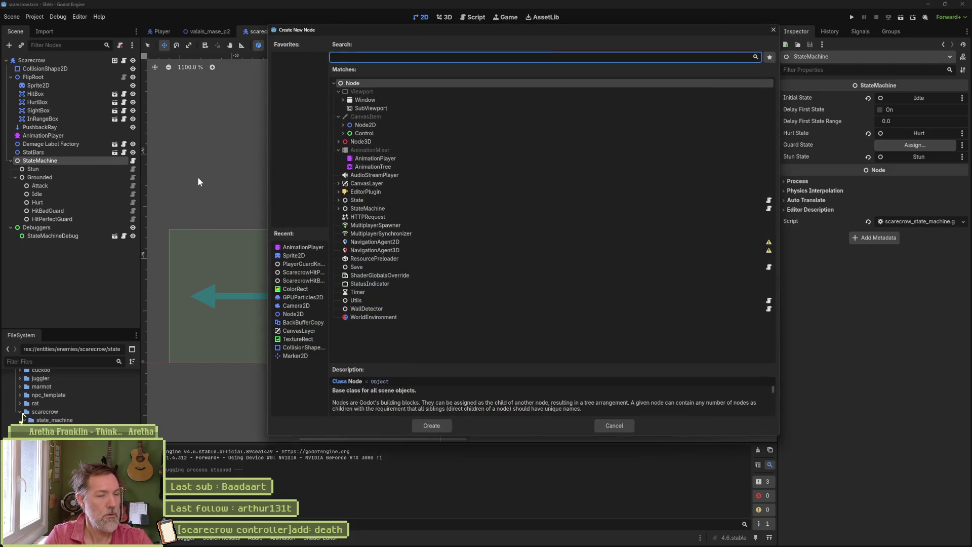
type("death")
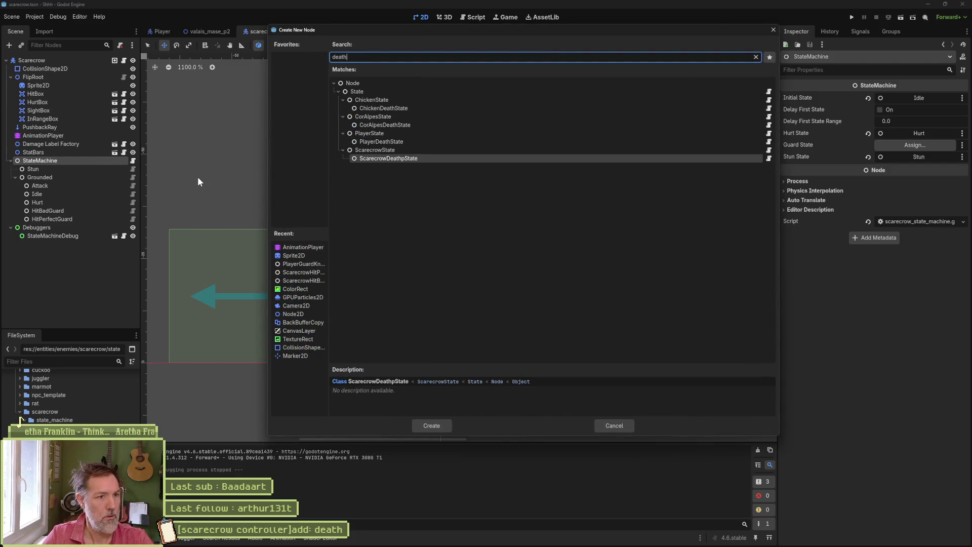
key("Return")
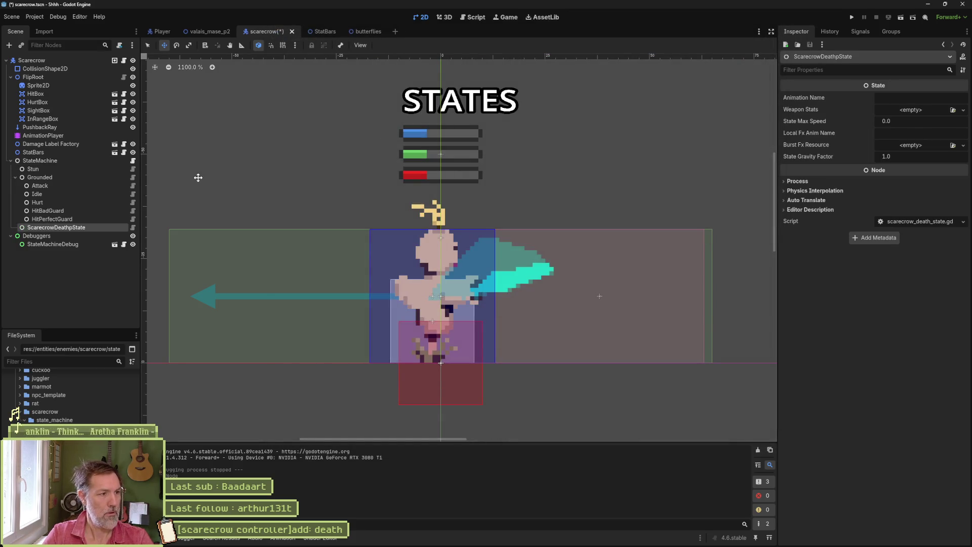
double_click(77, 228)
type("Death")
key("Return")
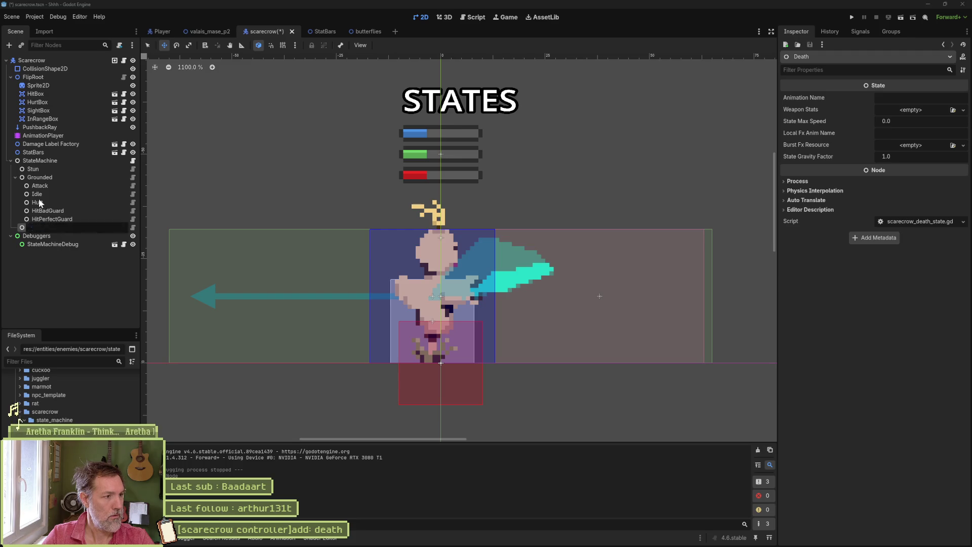
left_click(15, 177)
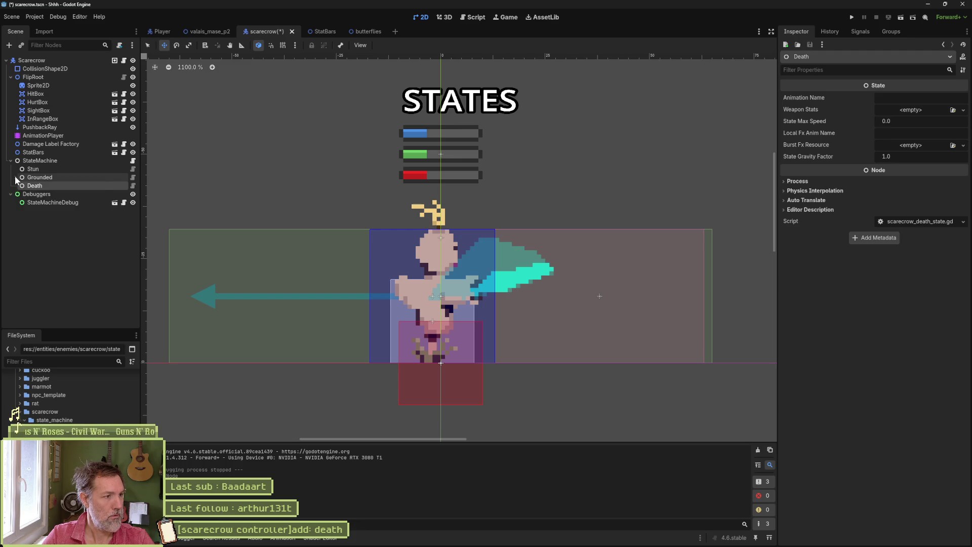
left_click(134, 161)
left_click_drag(46, 184, 351, 186)
key("ctrl+s")
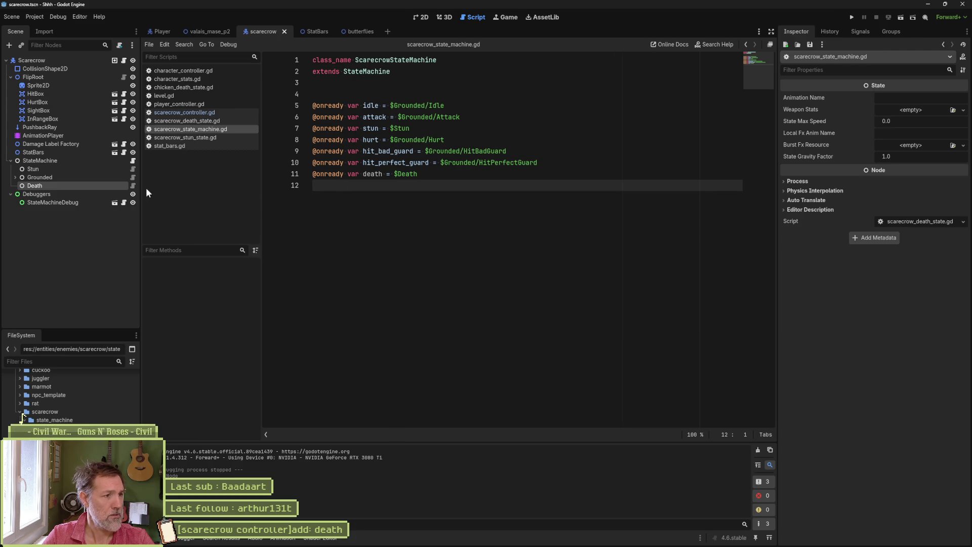
Step: Remove the stray 'p' from class_name in scarecrow_death_state.gd, save, then open the Stun node's script
left_click(132, 186)
left_click(413, 61)
key("BackSpace")
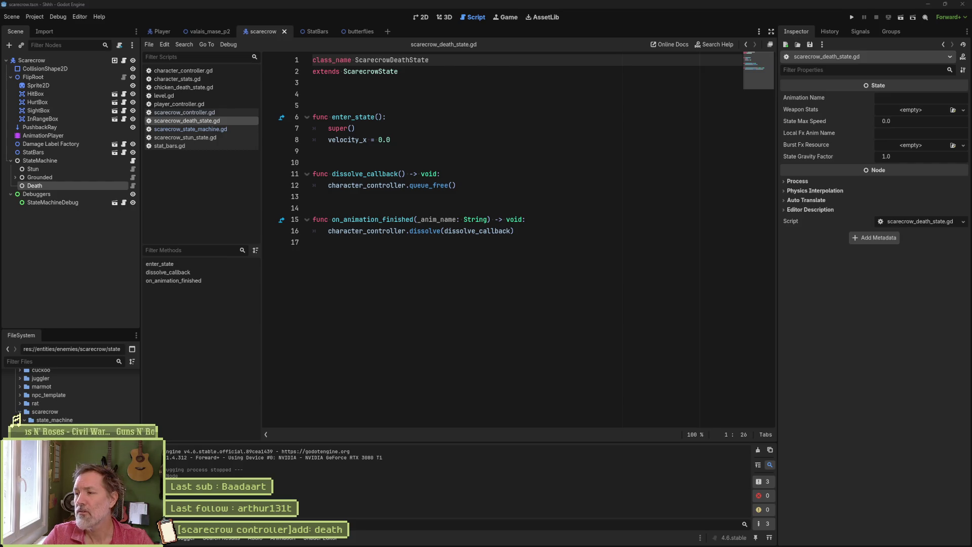
left_click(550, 263)
key("ctrl+s")
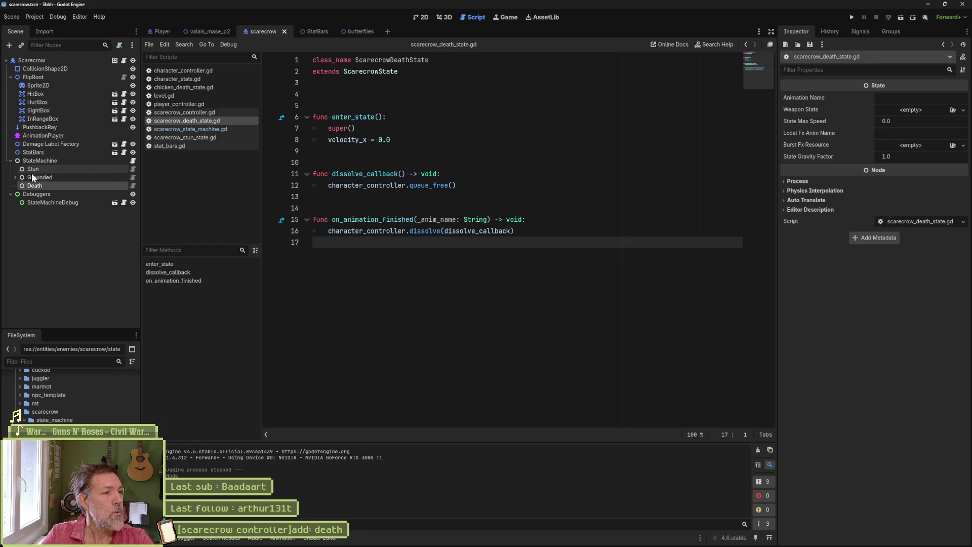
left_click(14, 177)
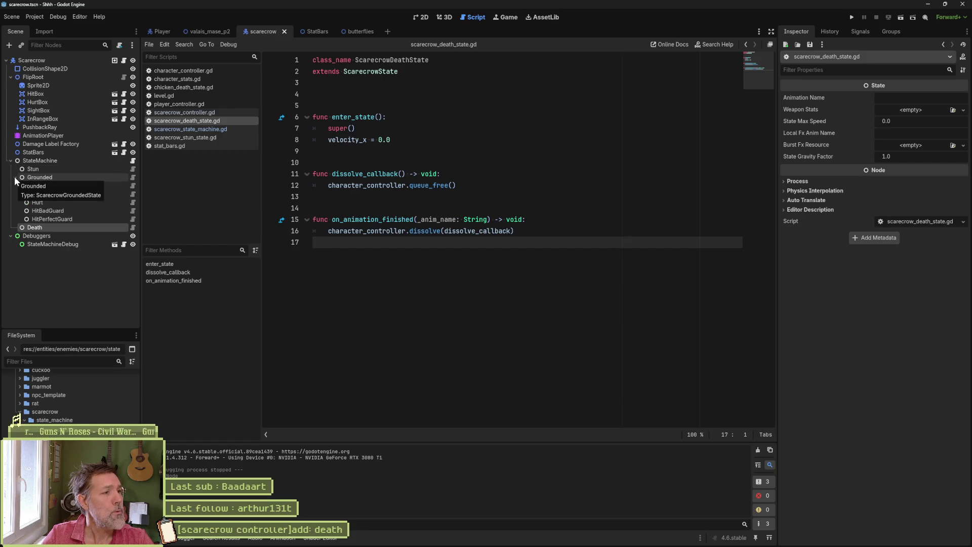
left_click(132, 169)
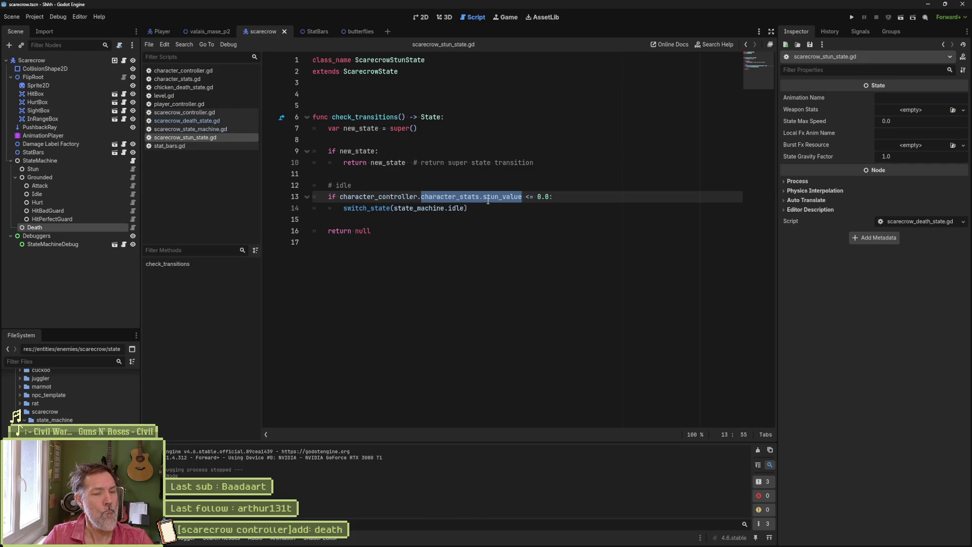
Step: Duplicate the idle check as a '# death' block using health_value and switching to death, then save
mouse_move(480, 208)
left_mouse_down()
mouse_move(490, 198)
mouse_move(334, 173)
mouse_move(542, 163)
left_mouse_up()
key("ctrl+shift+d")
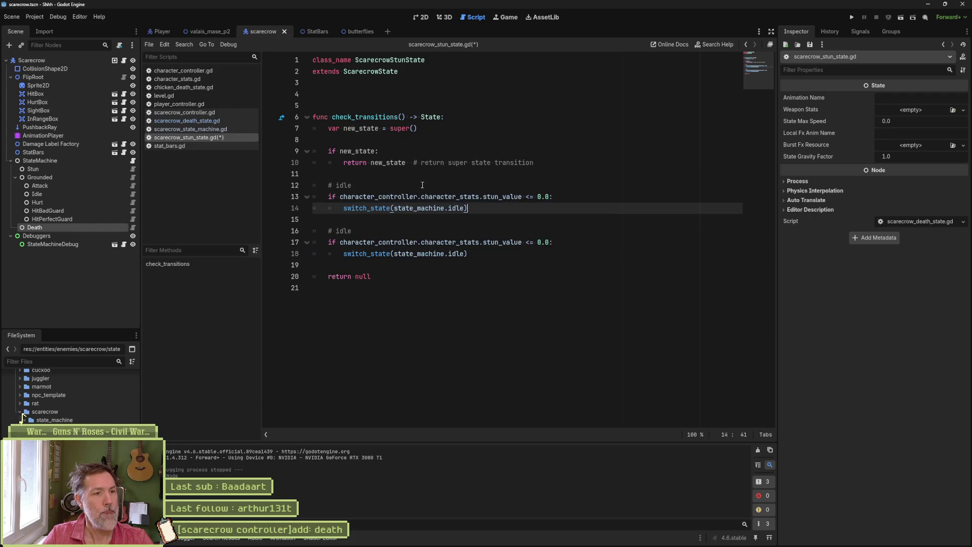
double_click(343, 185)
type("death")
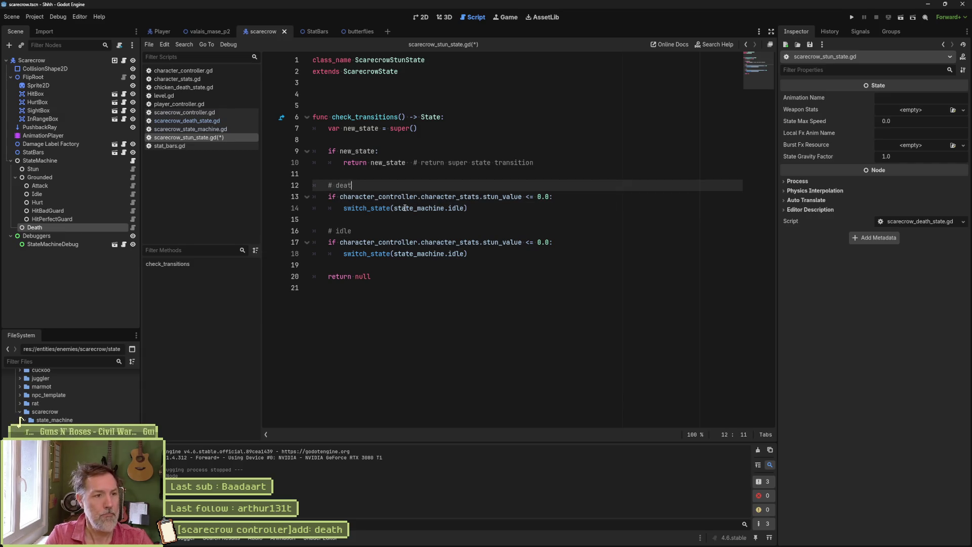
left_click_drag(483, 198, 522, 198)
type("health_value")
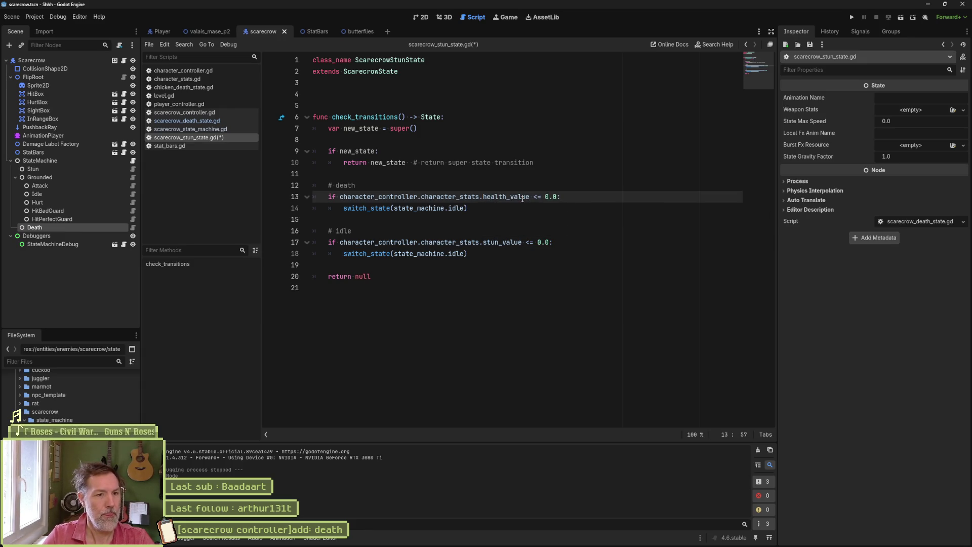
double_click(457, 208)
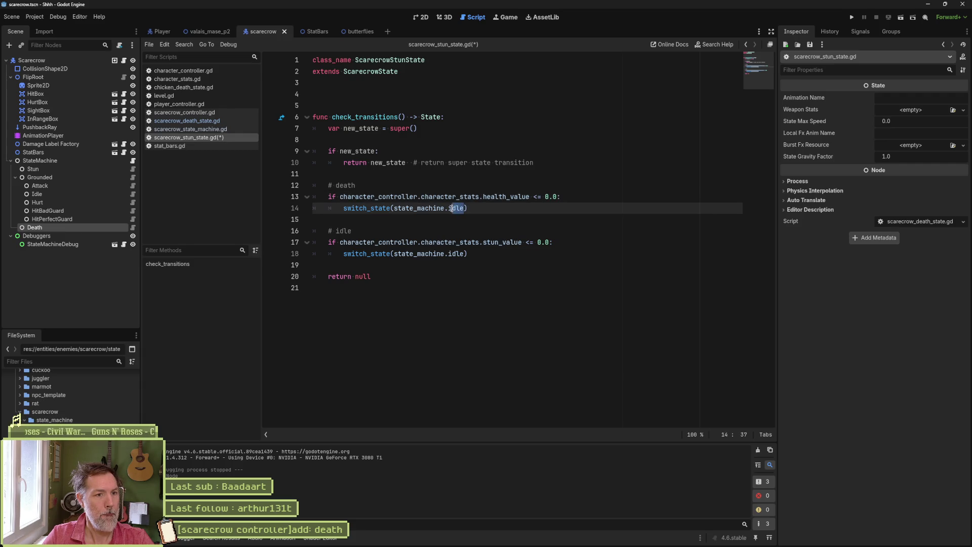
type("death")
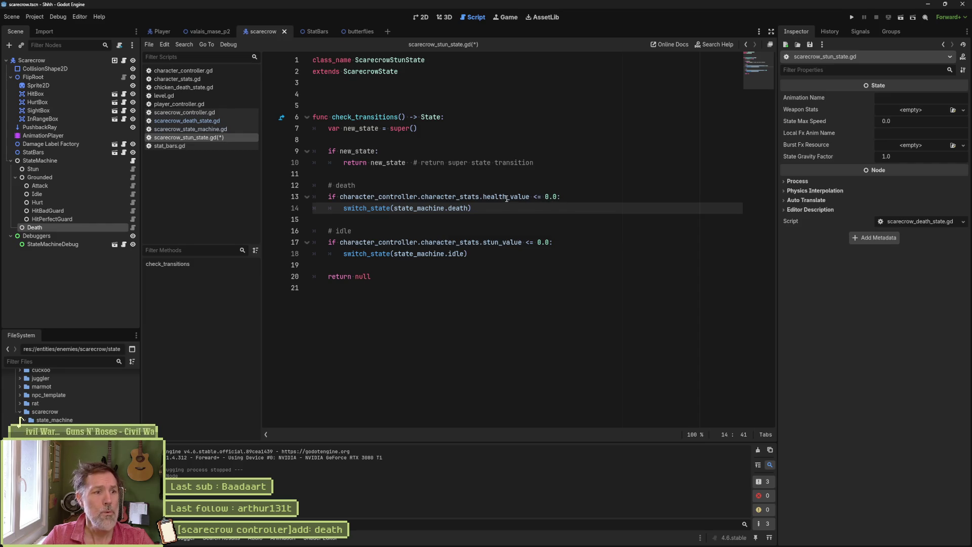
key("ctrl+s")
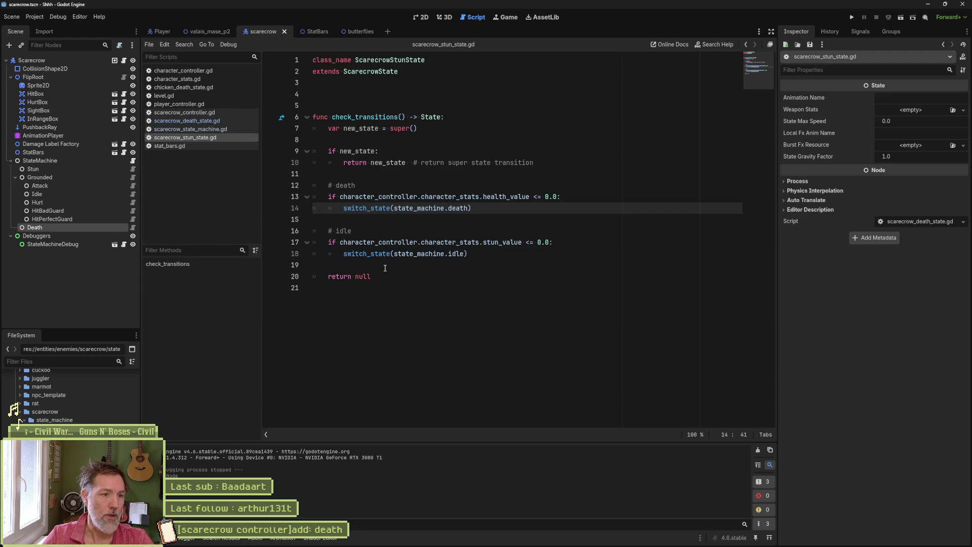
left_click_drag(377, 276, 301, 95)
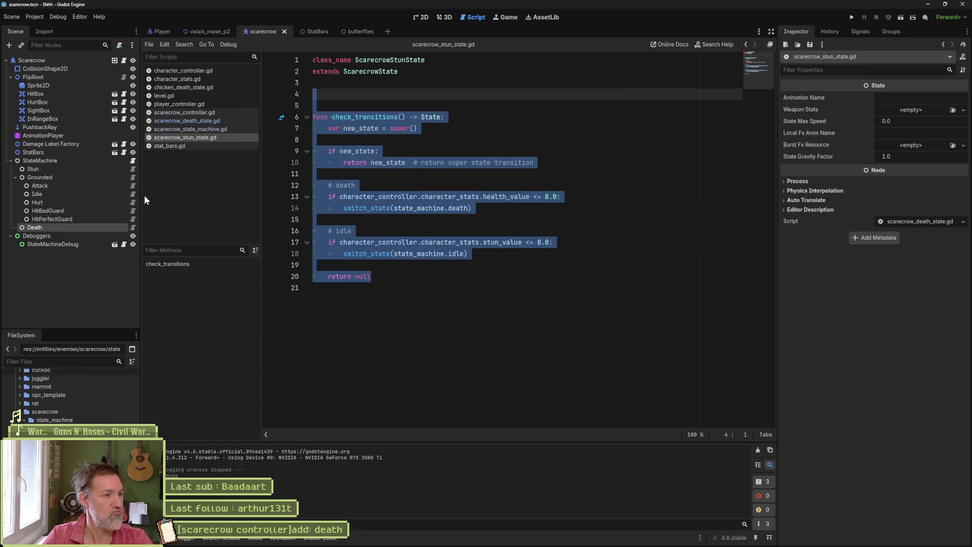
Step: Review the grounded, death and state machine scripts, then copy the stun state's death check block
left_click(131, 176)
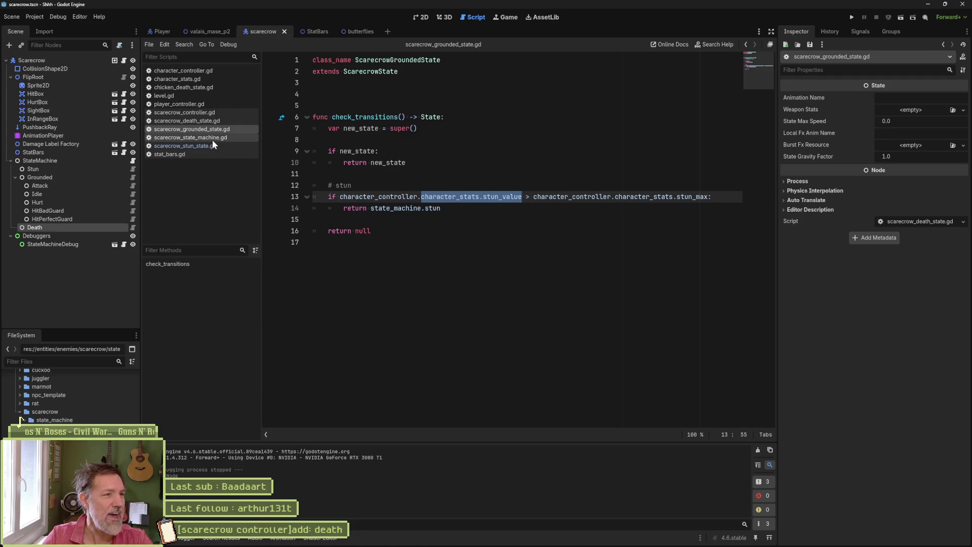
left_click(208, 121)
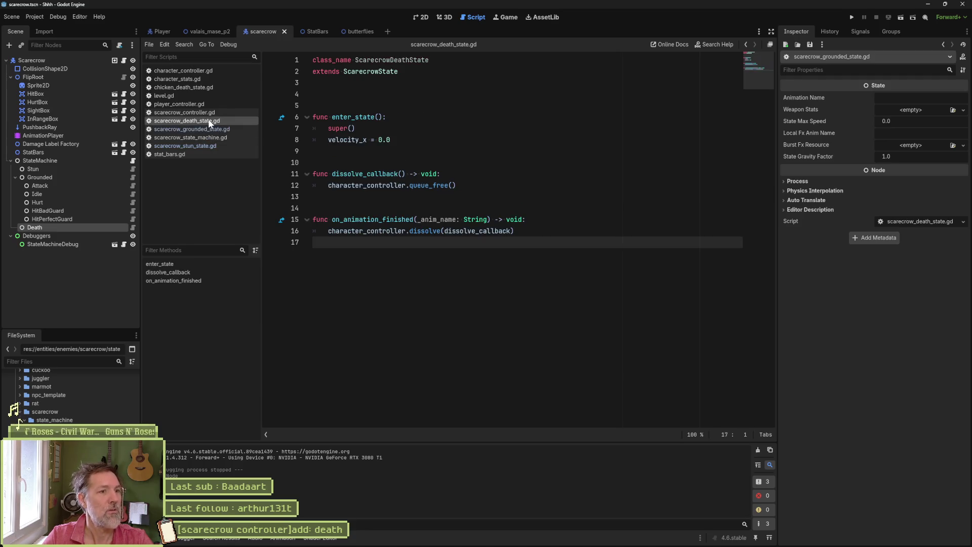
left_click(210, 145)
left_click(203, 137)
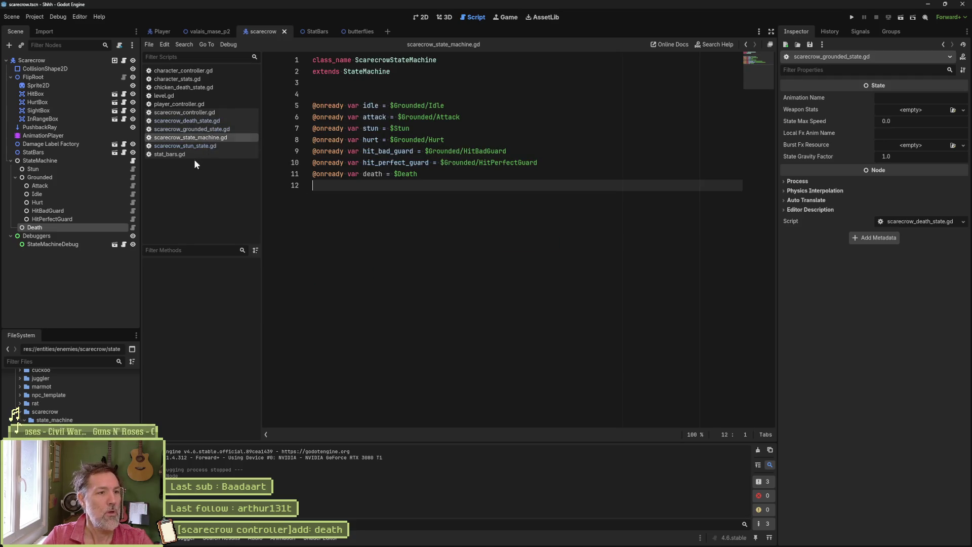
left_click(194, 145)
left_click(399, 197)
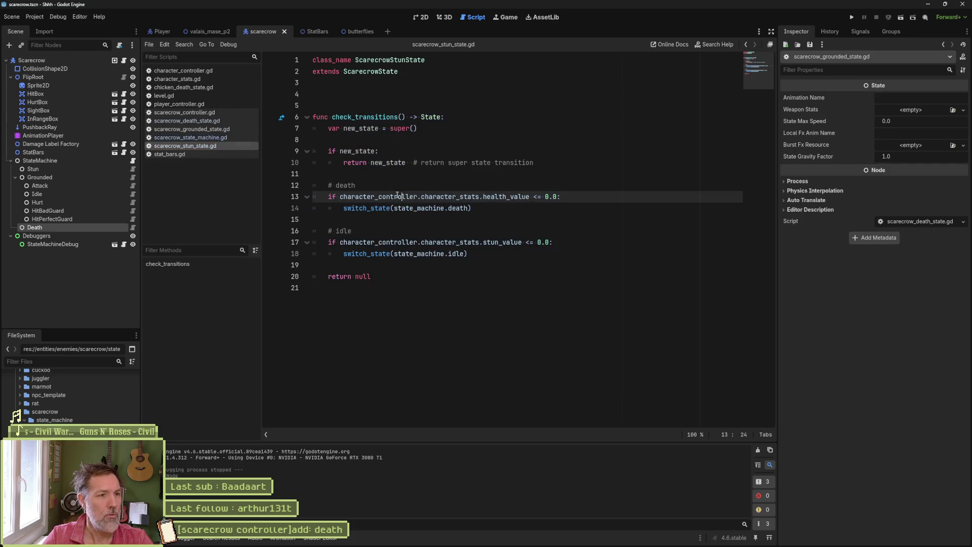
left_click_drag(473, 208, 542, 164)
key("ctrl+c")
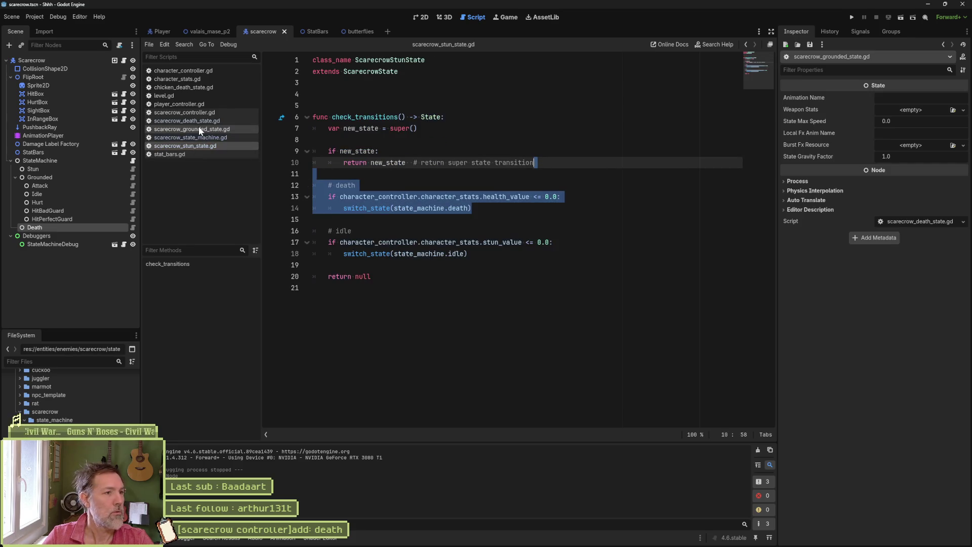
Step: Paste the death check after line 10 of scarecrow_grounded_state.gd, save, and run the valais_mase_p2 level
left_click(134, 176)
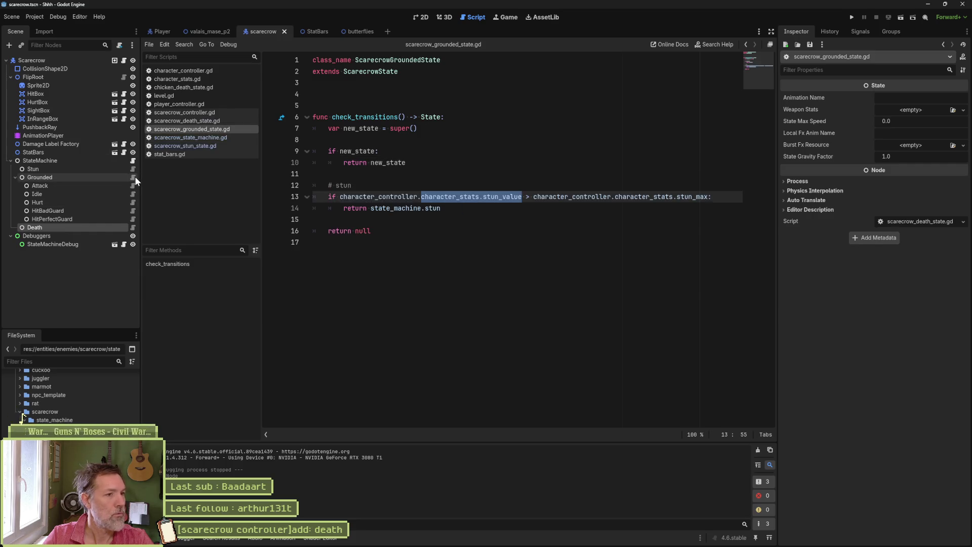
left_click(416, 167)
key("ctrl+v")
key("ctrl+s")
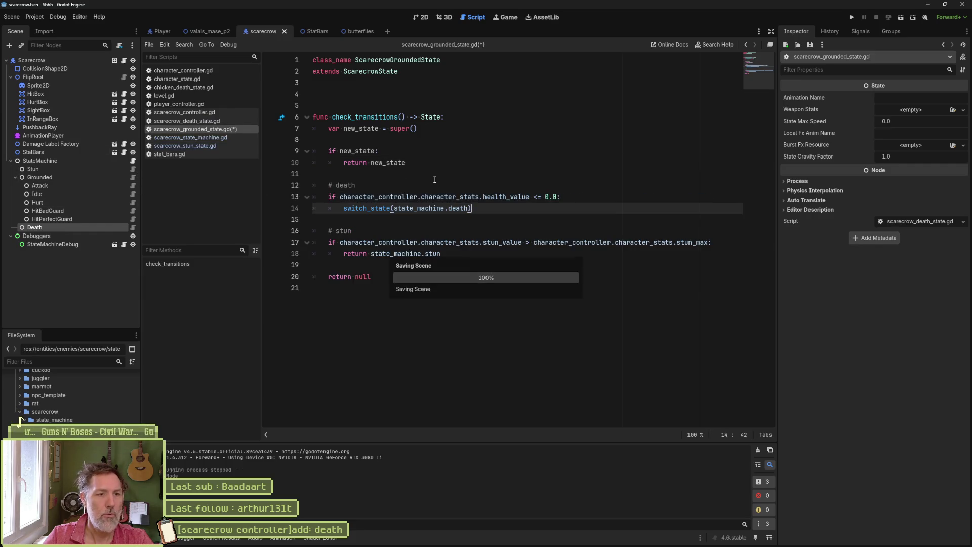
left_click(207, 32)
key("F6")
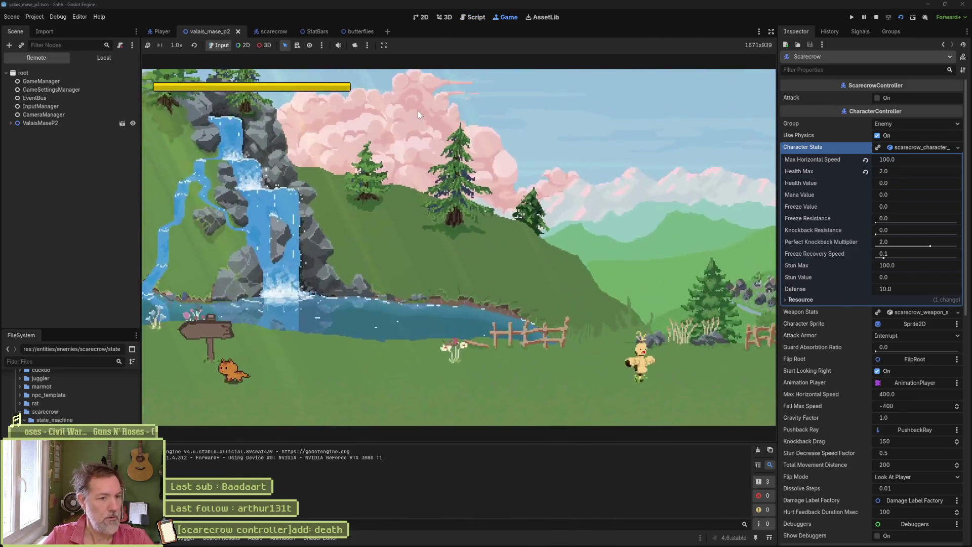
Step: Walk the cat into the first scarecrow to deal 10.0 damage, then stop the game
key("Right")
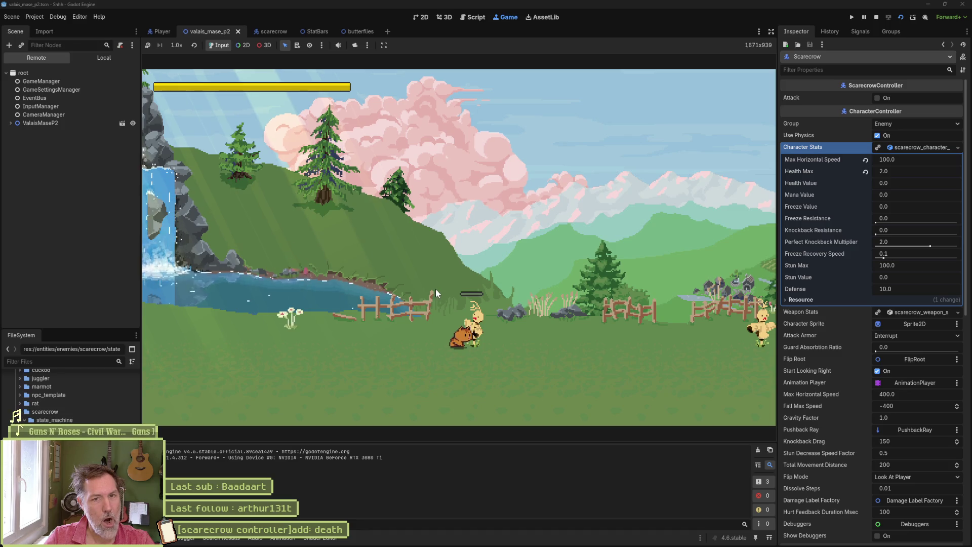
key("F8")
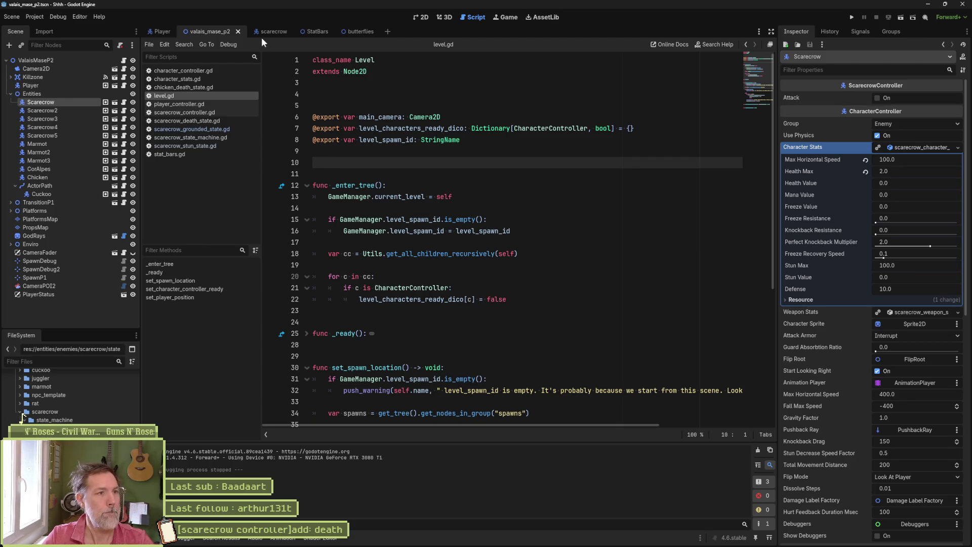
Step: Switch to the scarecrow scene and select its Sprite2D node in the Scene dock
left_click(261, 35)
left_click(61, 86)
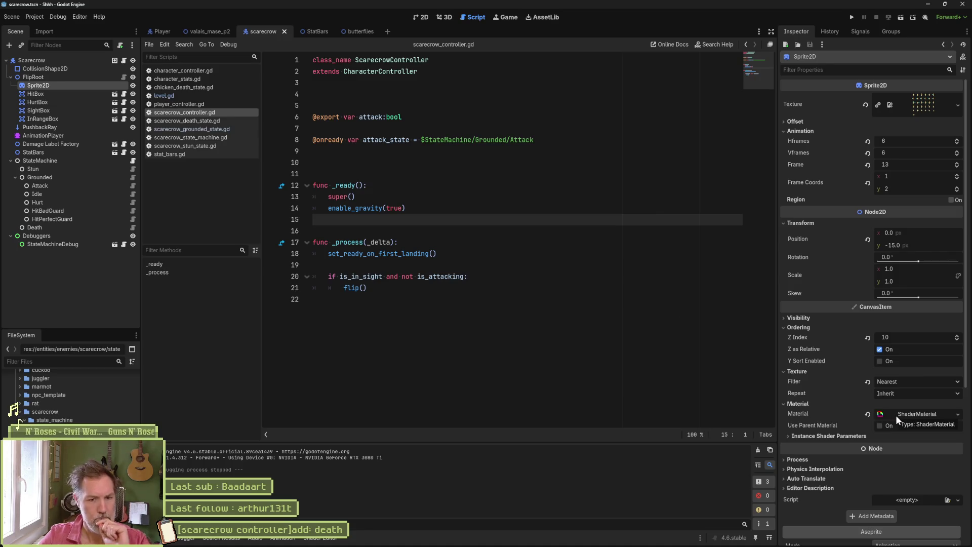
Step: Expand the Sprite2D's material to reveal hurt_feedback.gdsh, then open character_controller.gd at on_hurt
left_click(910, 415)
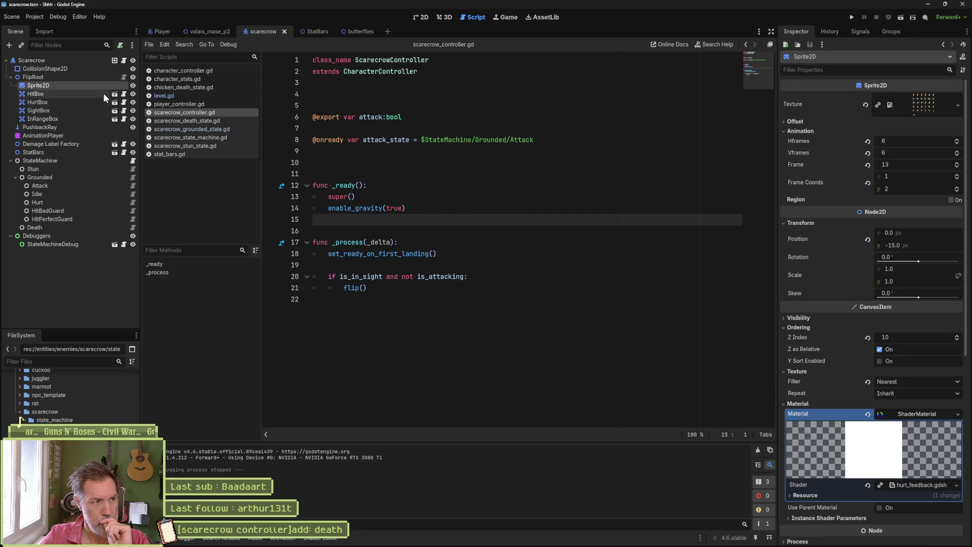
left_click(171, 72)
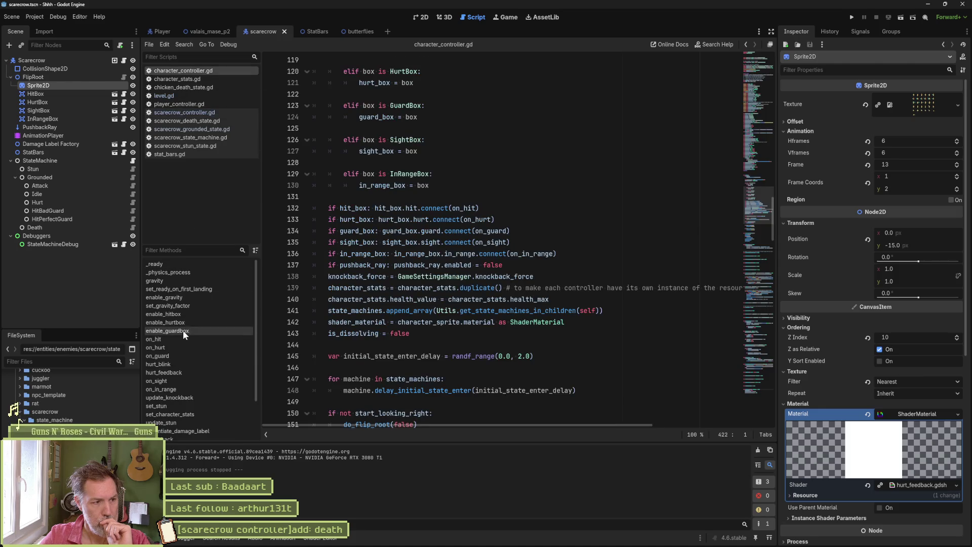
left_click(178, 348)
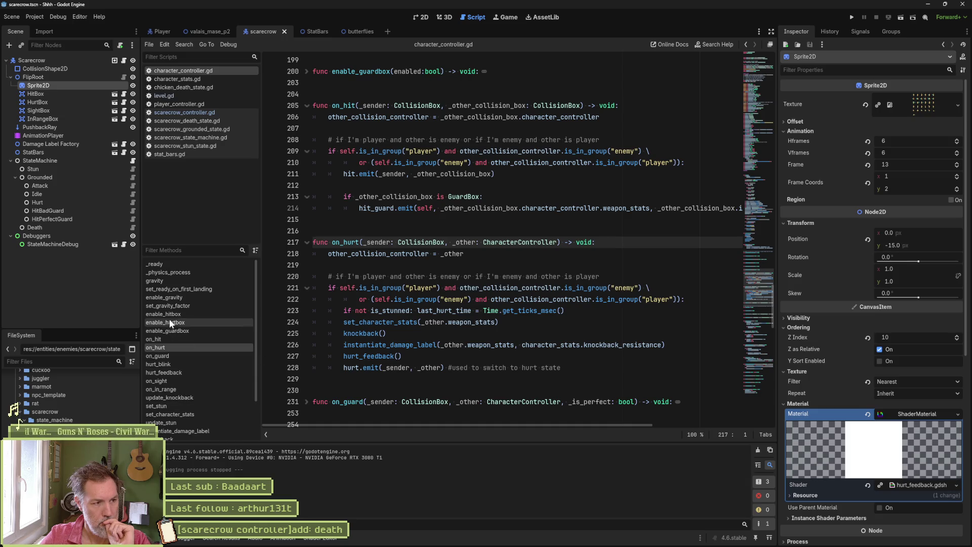
scroll(178, 408, "down", 2)
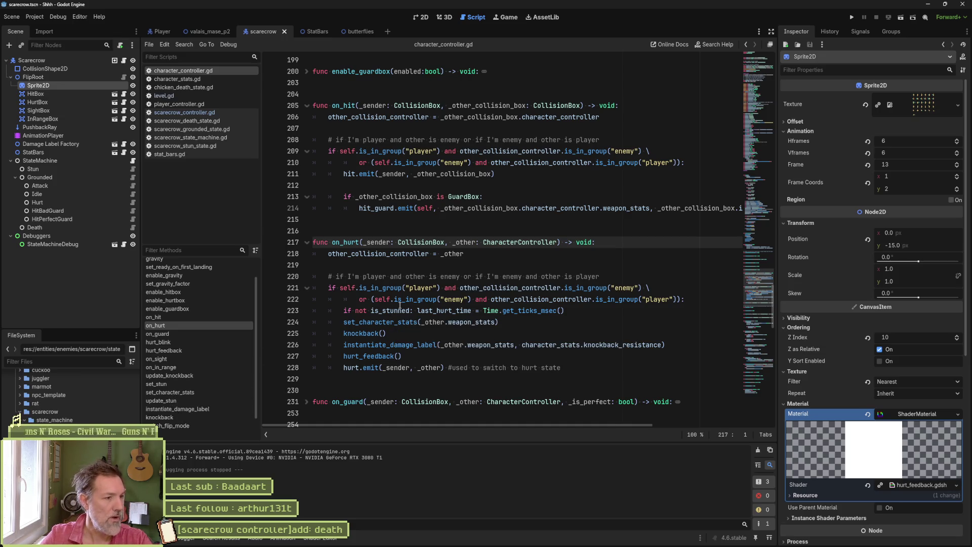
scroll(202, 325, "up", 2)
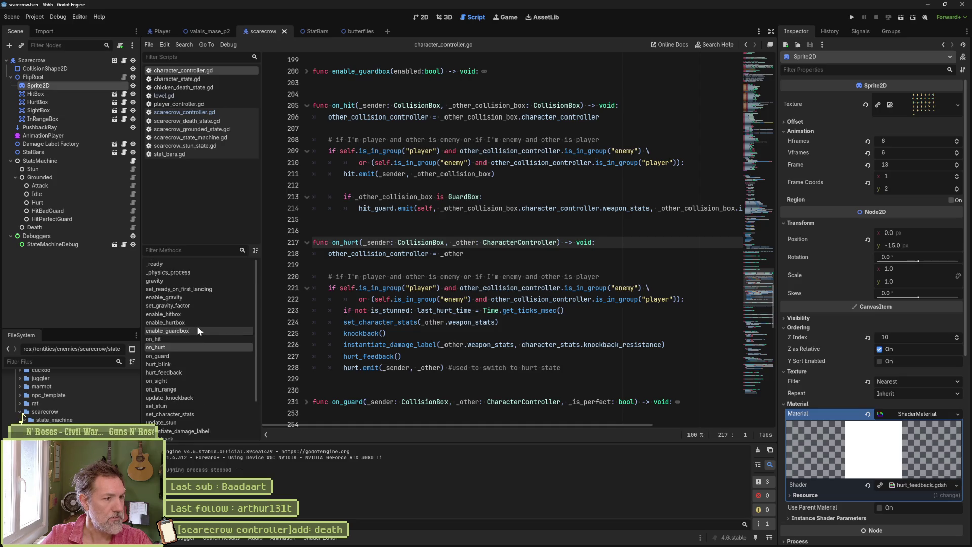
Step: Start a project-wide Find in Files search for 'dissolve'
left_click(490, 259)
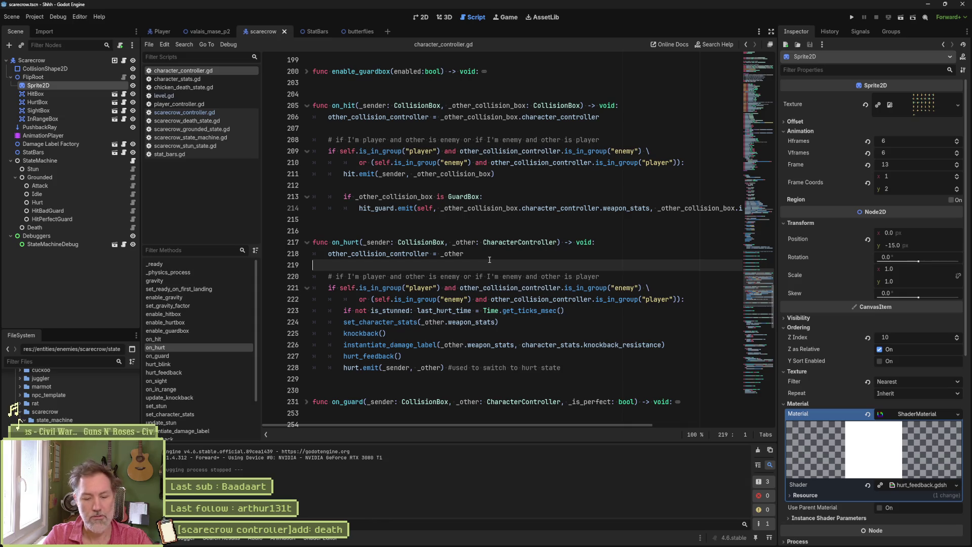
key("ctrl+shift+f")
type("dissolve")
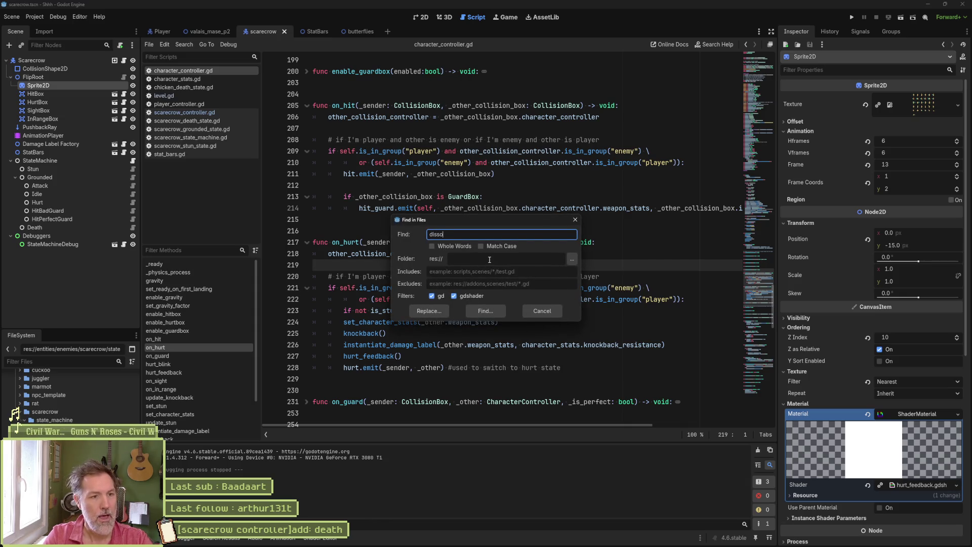
key("Return")
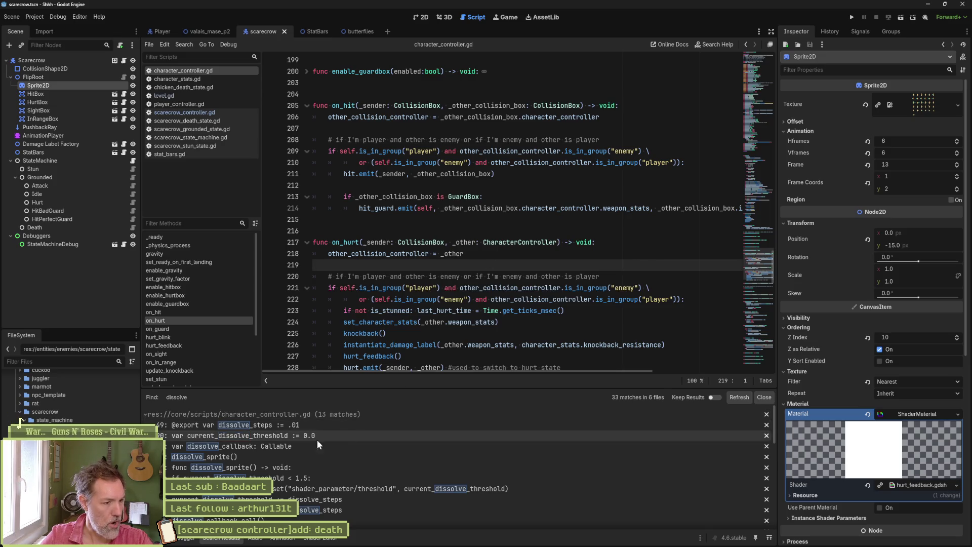
left_click(271, 454)
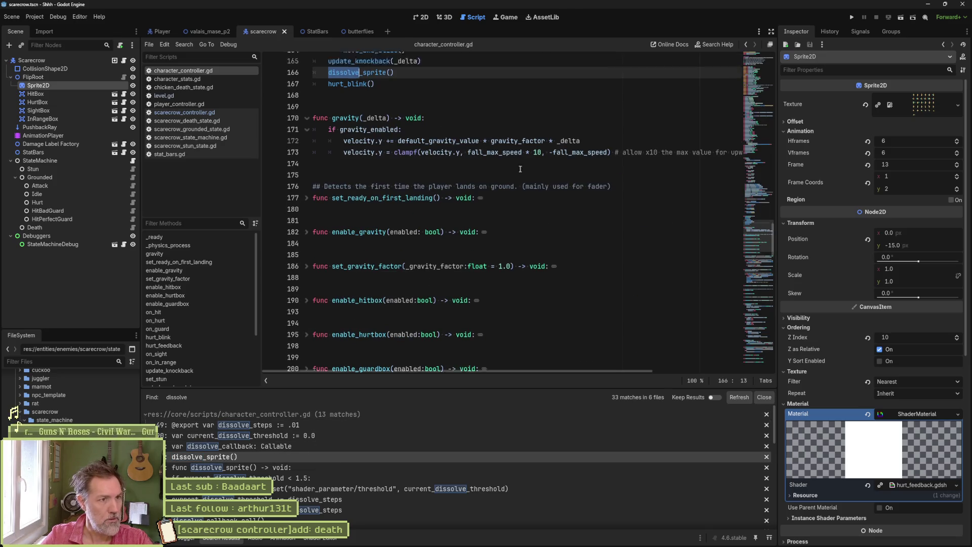
scroll(519, 168, "up", 4)
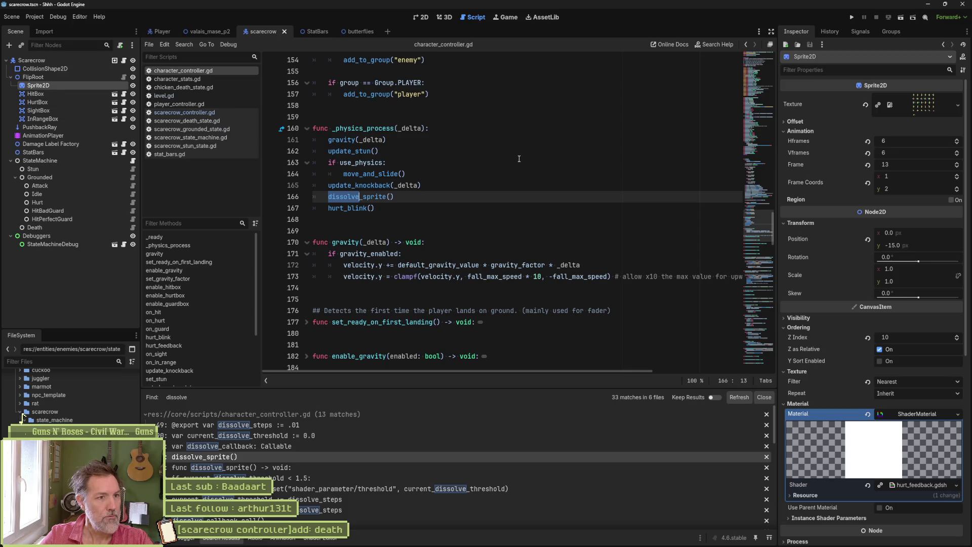
left_click(387, 196)
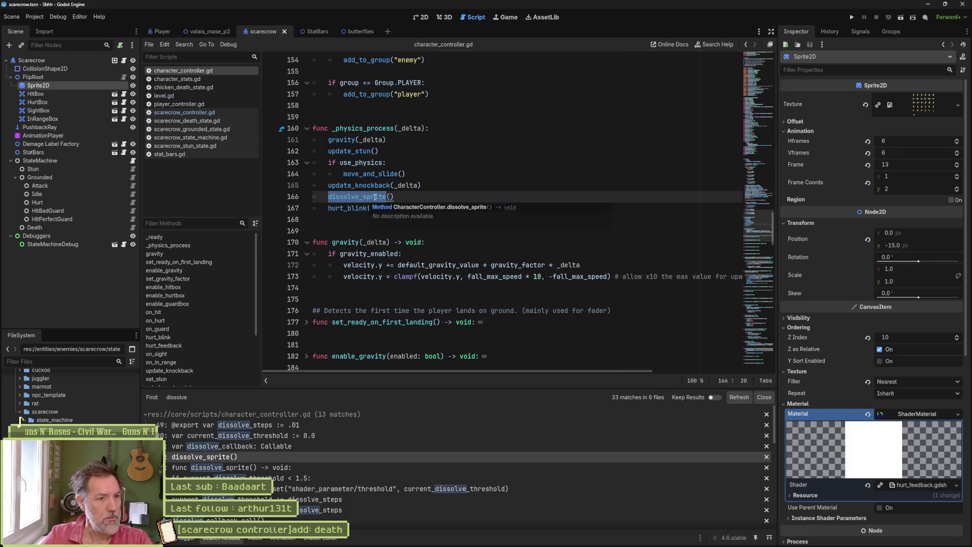
left_click(375, 198, "ctrl")
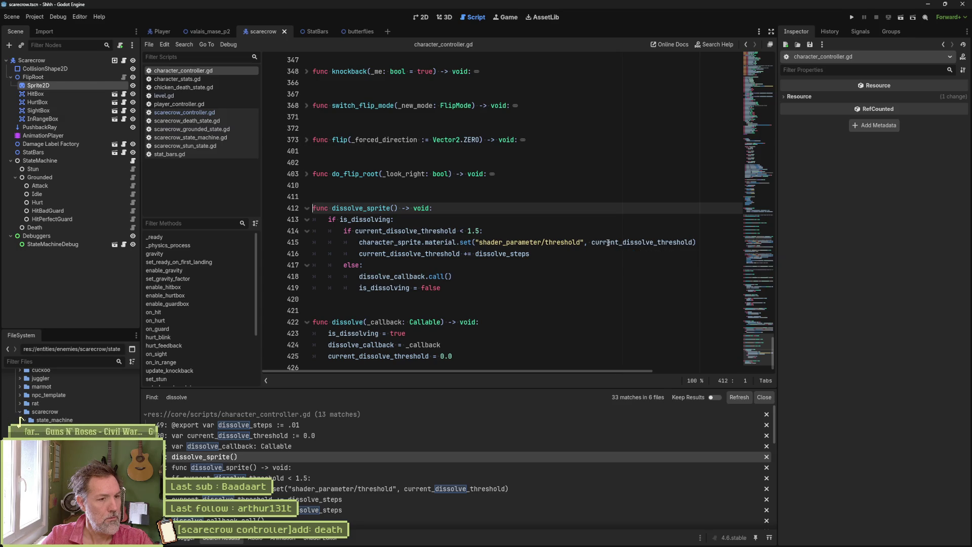
double_click(371, 219)
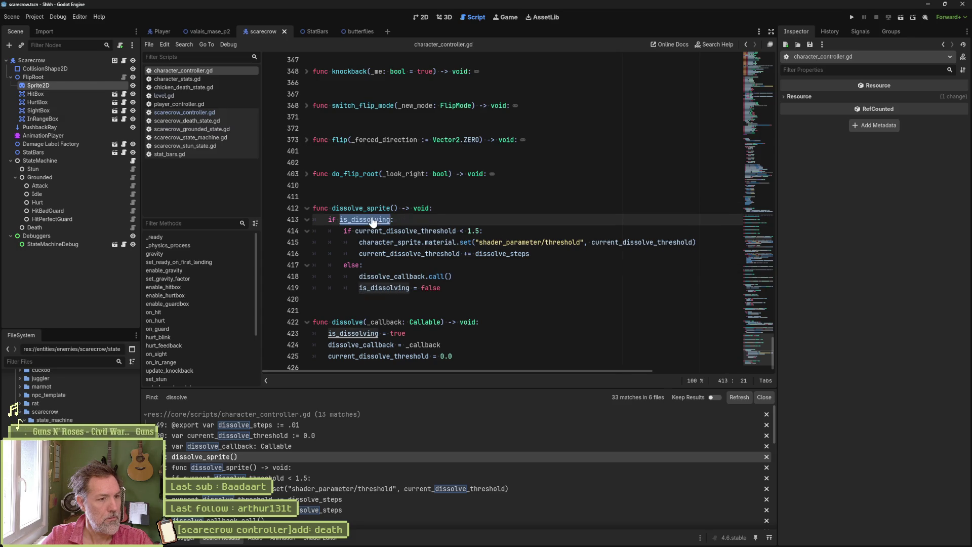
scroll(354, 332, "down", 1)
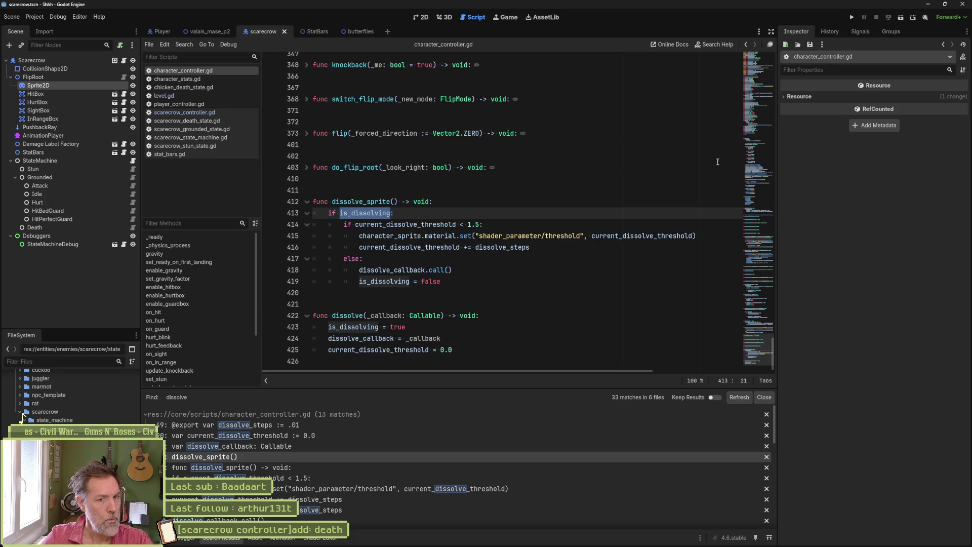
left_click_drag(743, 326, 757, 56)
scroll(528, 208, "down", 6)
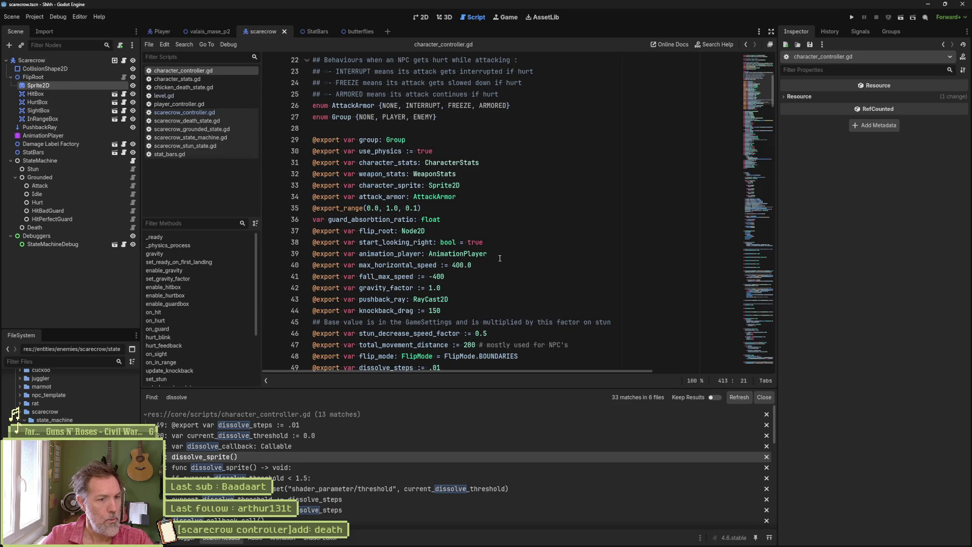
scroll(497, 257, "down", 2)
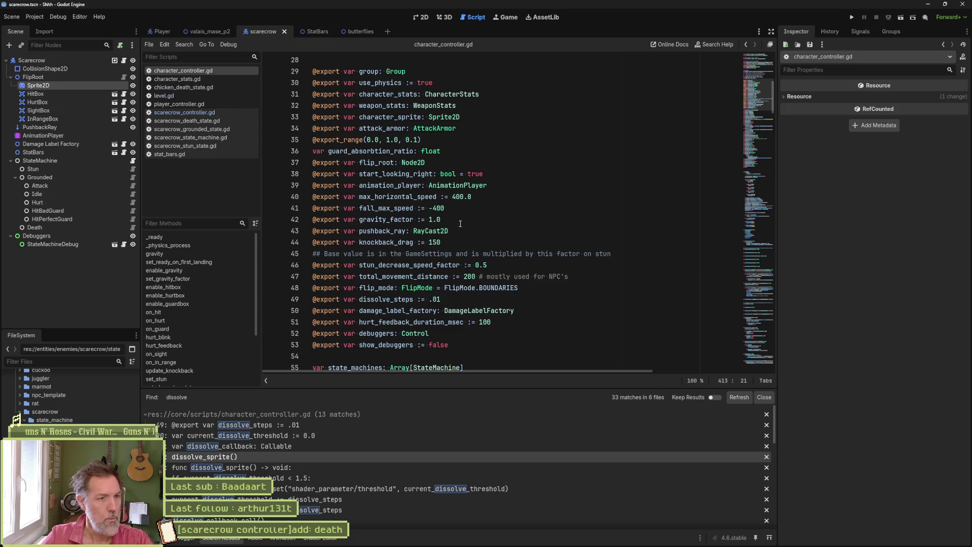
scroll(510, 138, "down", 4)
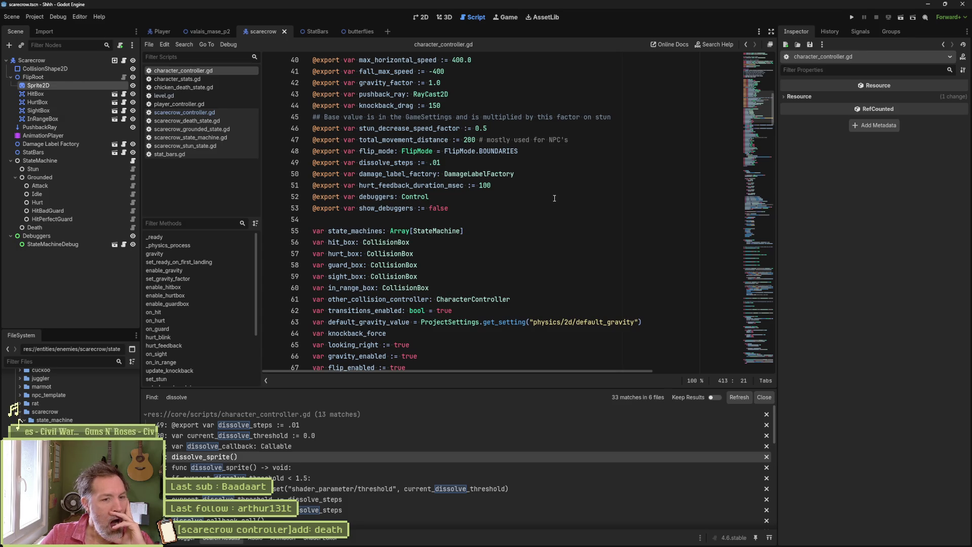
scroll(550, 198, "down", 3)
scroll(549, 198, "down", 6)
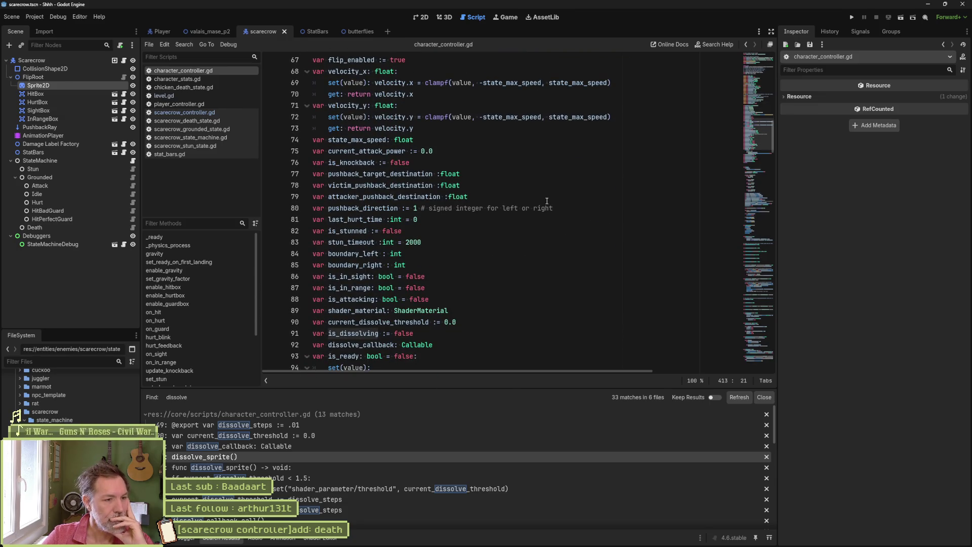
scroll(545, 202, "down", 1)
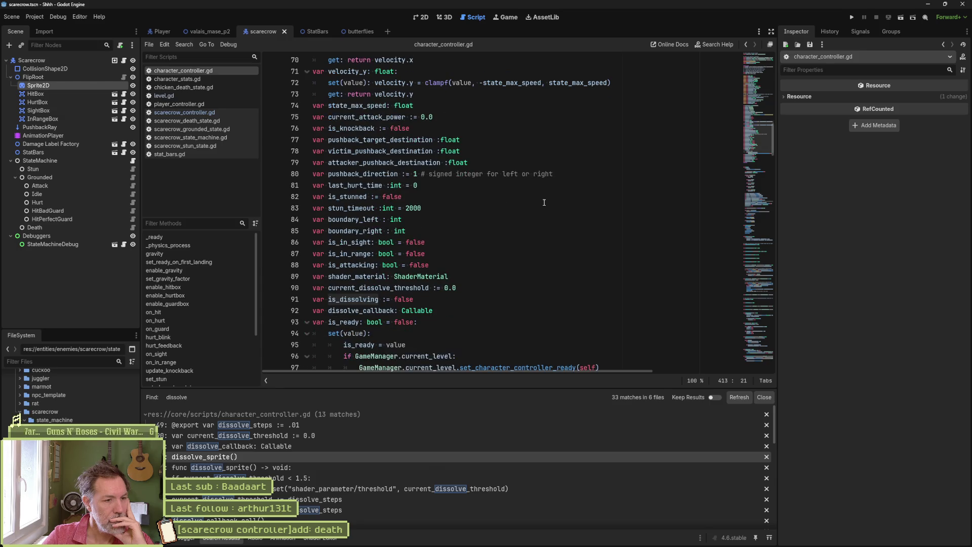
scroll(482, 297, "down", 4)
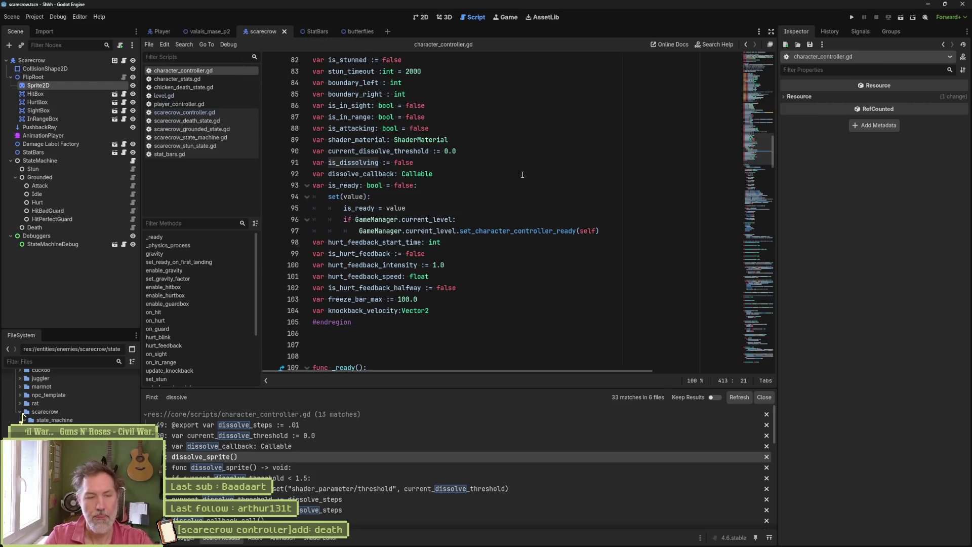
key("alt+shift+o")
type("chick")
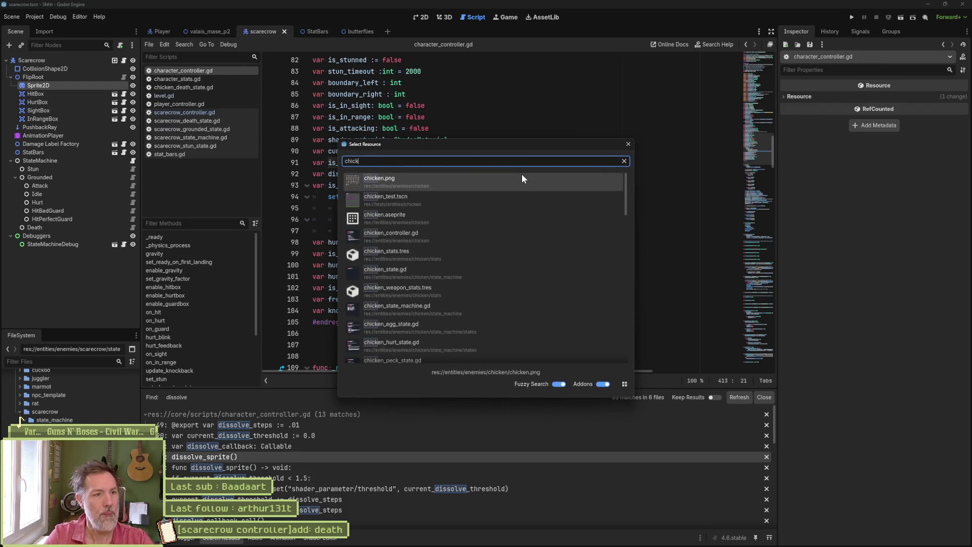
Step: Open Chicken.tscn from the quick-open results
key("Down")
key("Down")
key("Down")
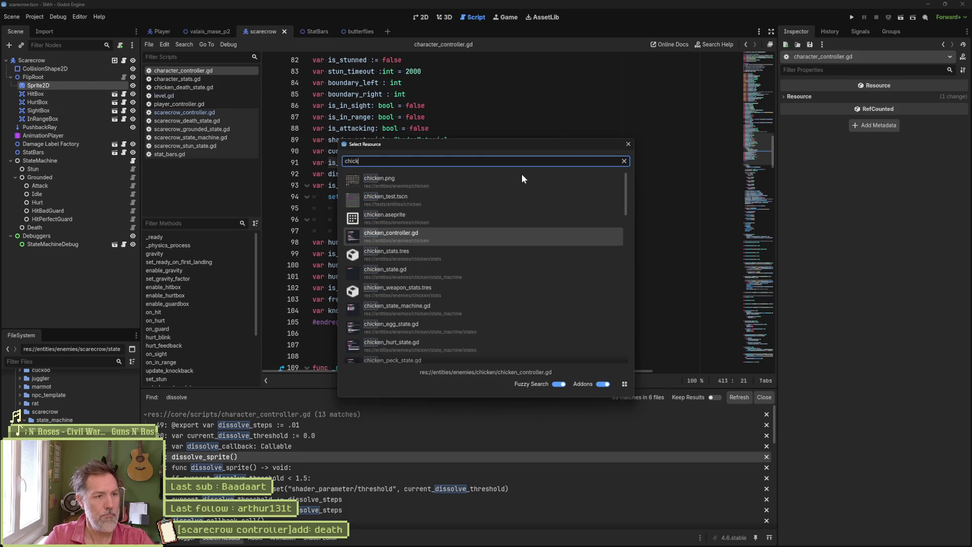
type("en.ts")
key("Return")
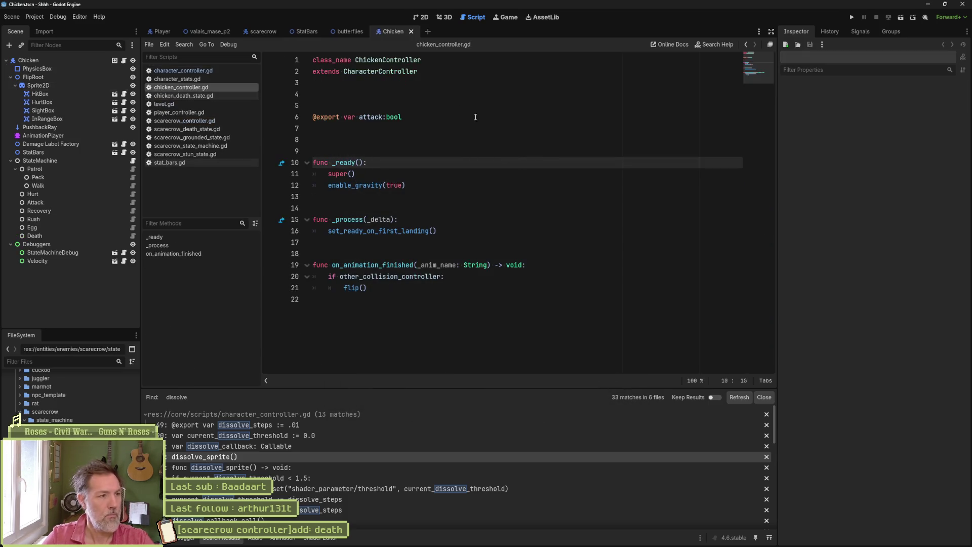
Step: Review the Chicken root node's controller properties, then select the chicken's Sprite2D
left_click(39, 59)
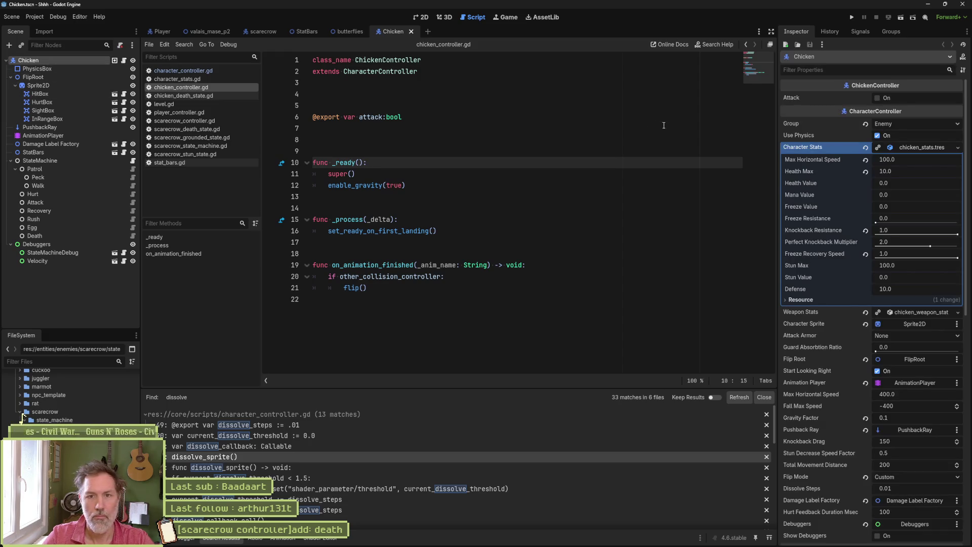
left_click(918, 148)
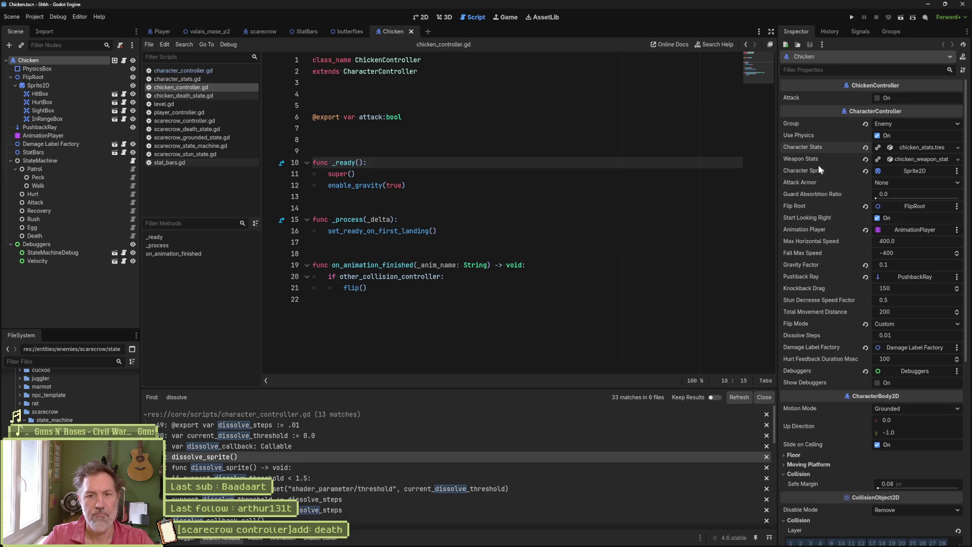
left_click(927, 167)
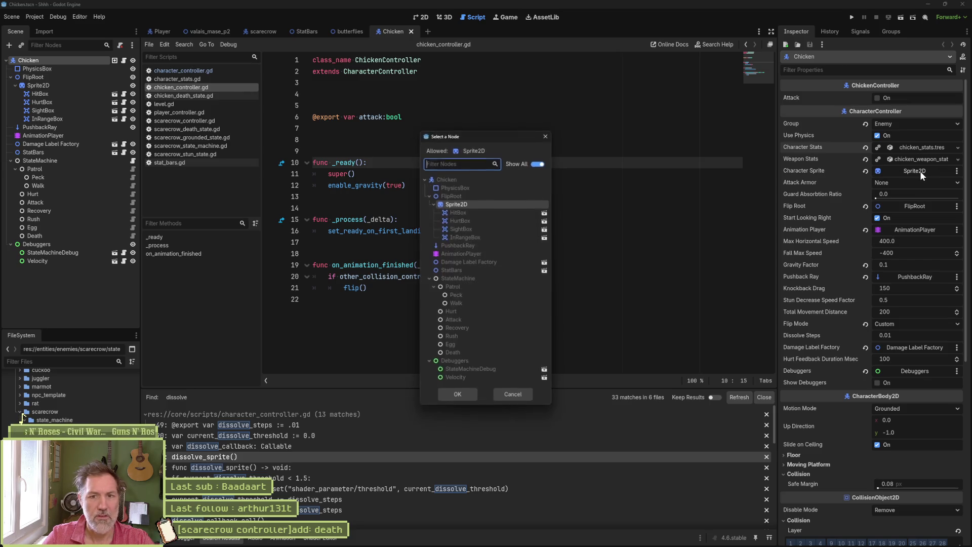
left_click(547, 134)
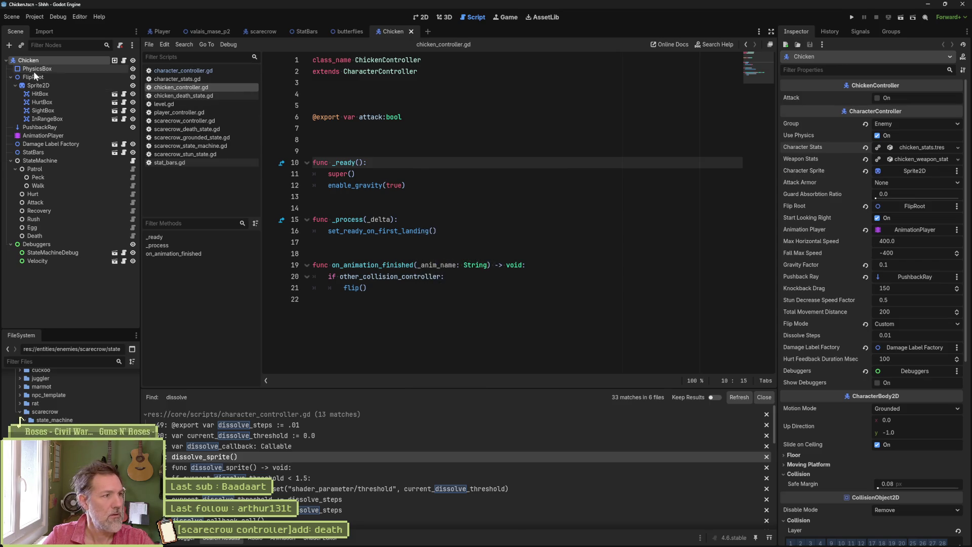
left_click(34, 86)
scroll(834, 281, "down", 10)
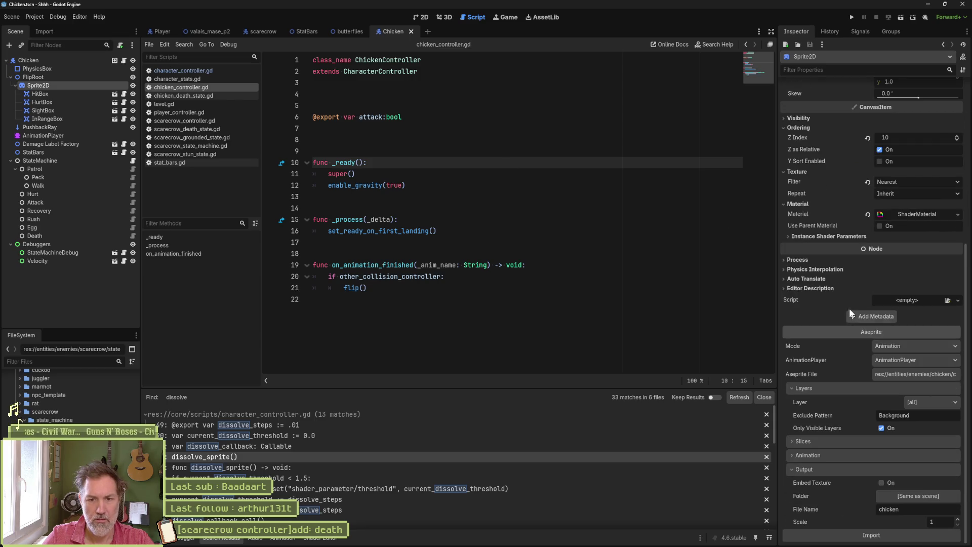
left_click(919, 214)
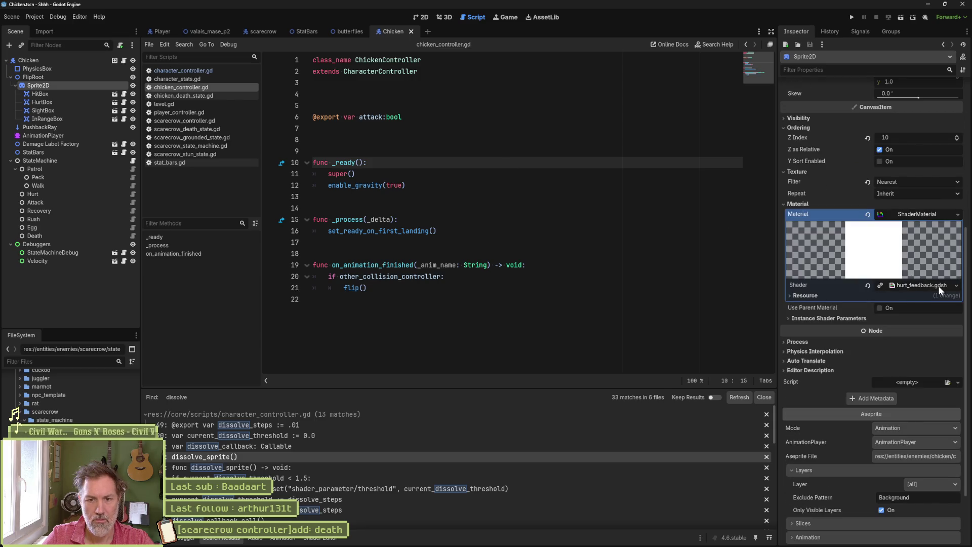
left_click(903, 215)
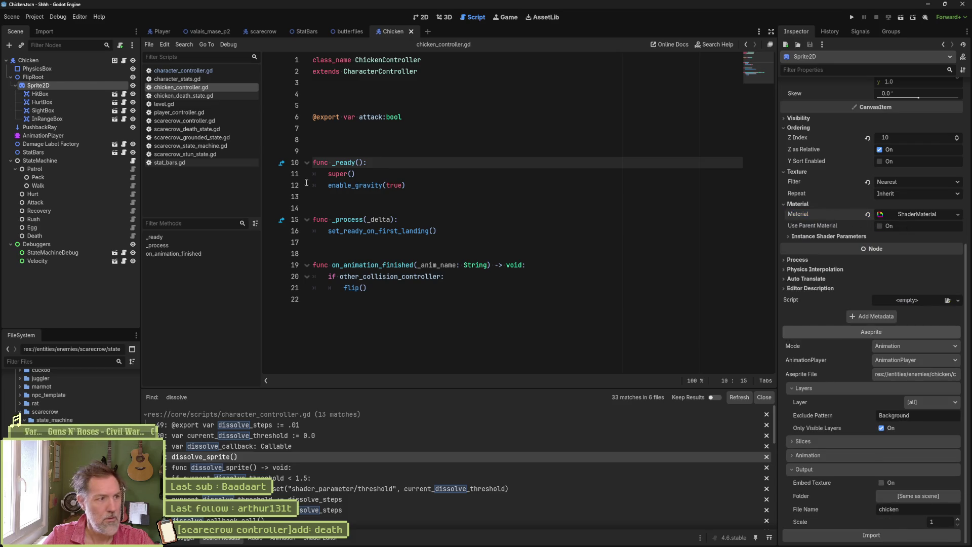
left_click(90, 235)
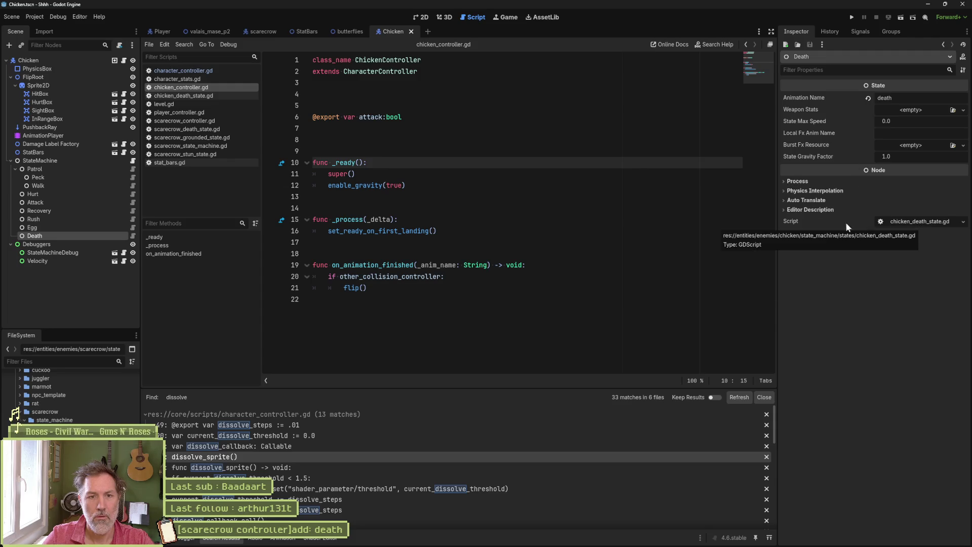
left_click(81, 160)
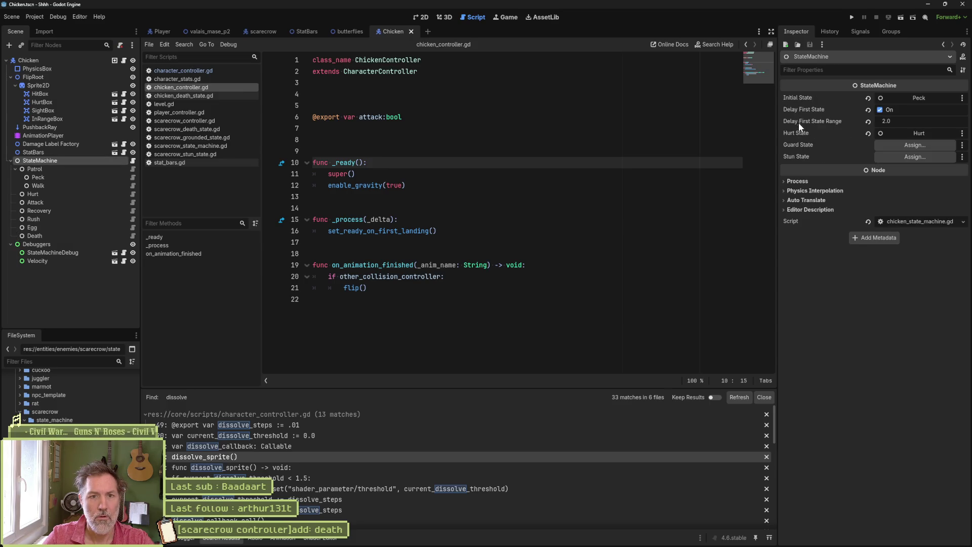
left_click(52, 228)
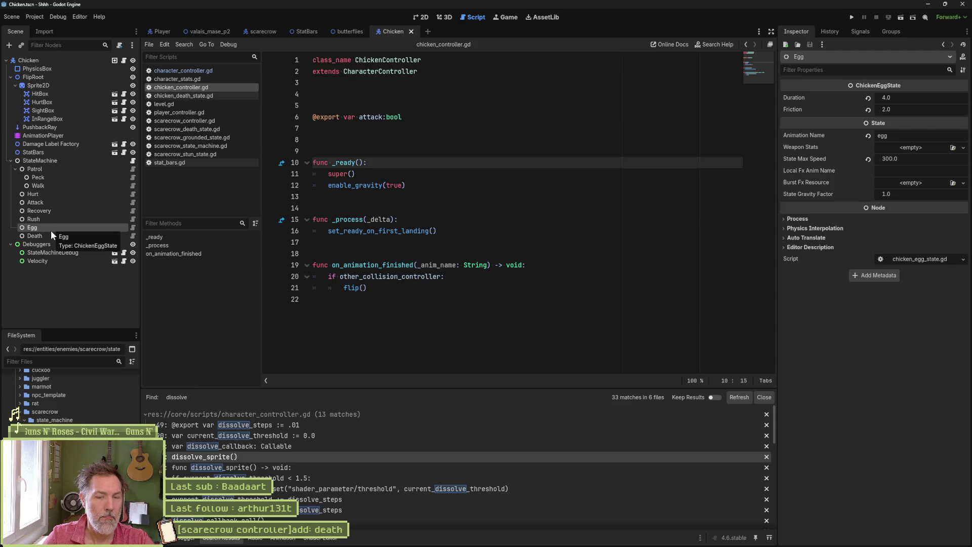
left_click(49, 234)
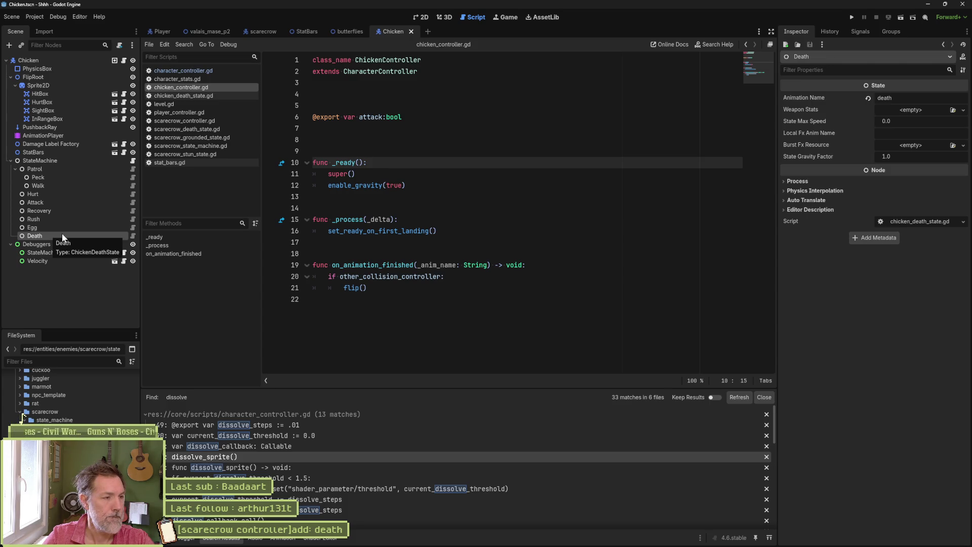
Step: Open the Death and Egg scripts and review chicken_egg_state.gd's 2.0 duration and friction 1.0 exports
left_click(132, 236)
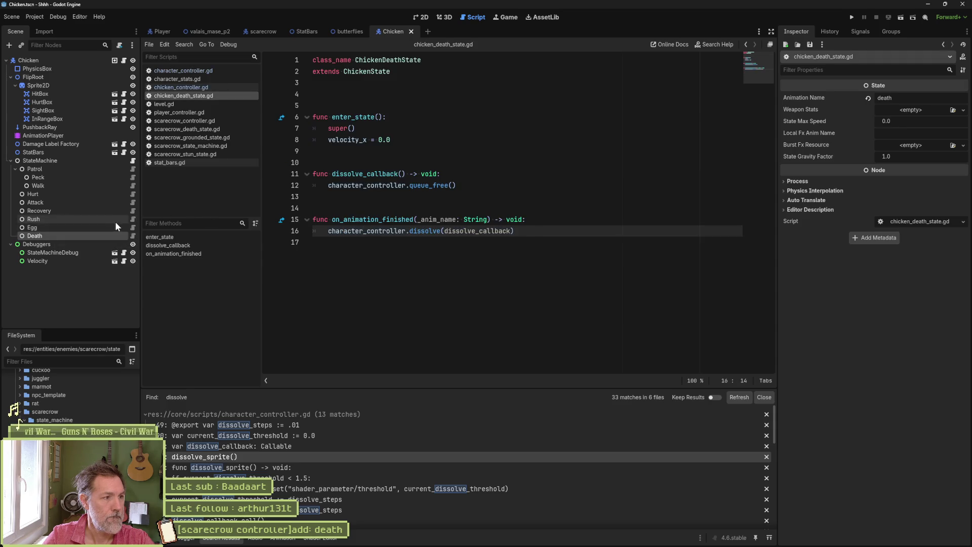
left_click(132, 227)
left_click(410, 178)
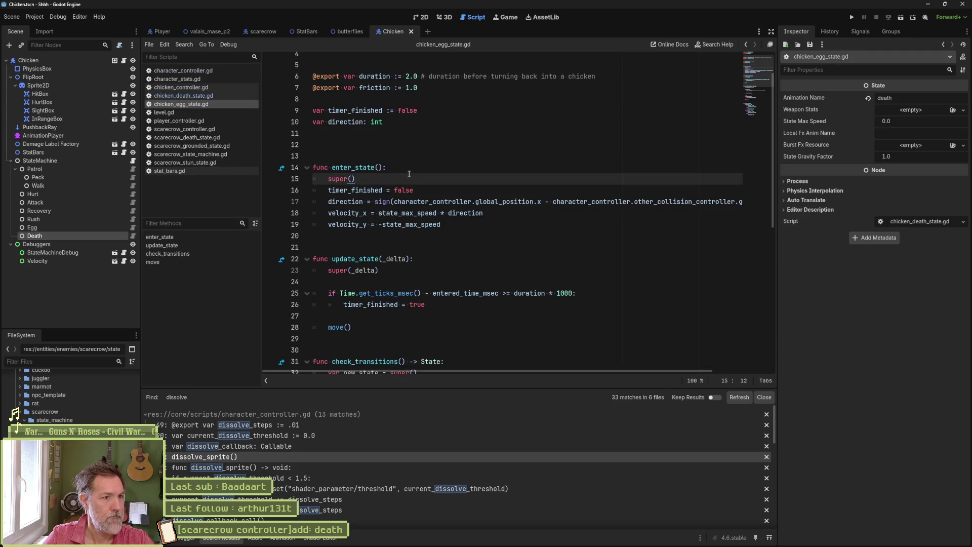
scroll(412, 174, "up", 1)
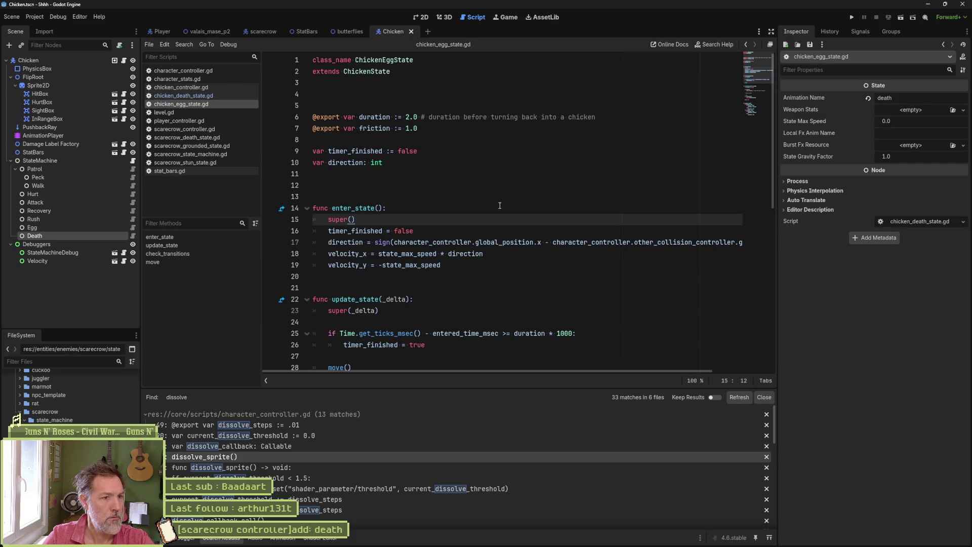
scroll(503, 206, "down", 8)
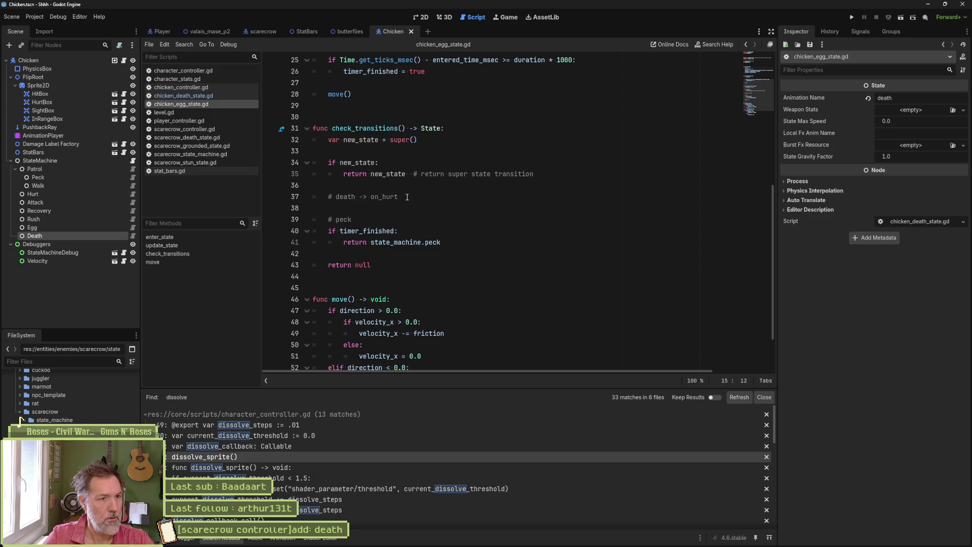
scroll(406, 195, "down", 2)
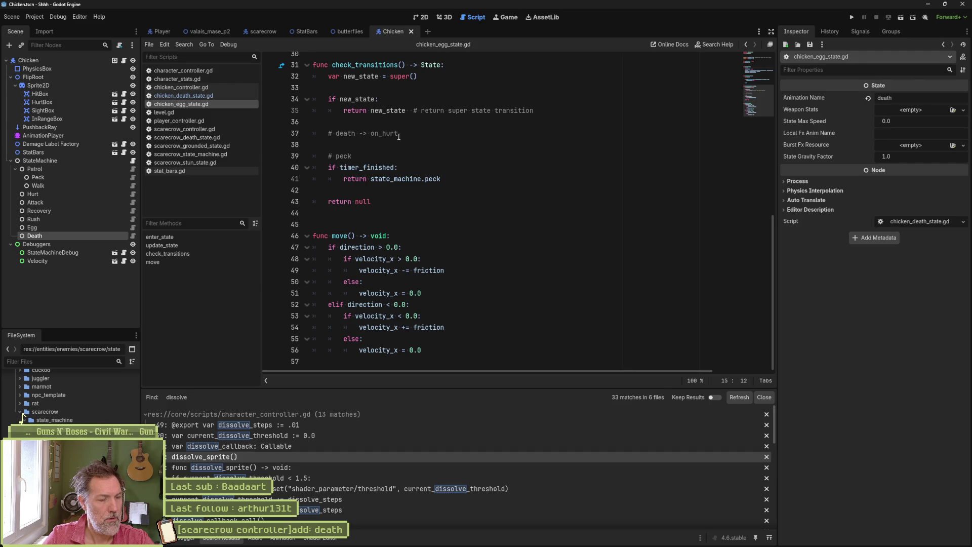
scroll(399, 137, "up", 9)
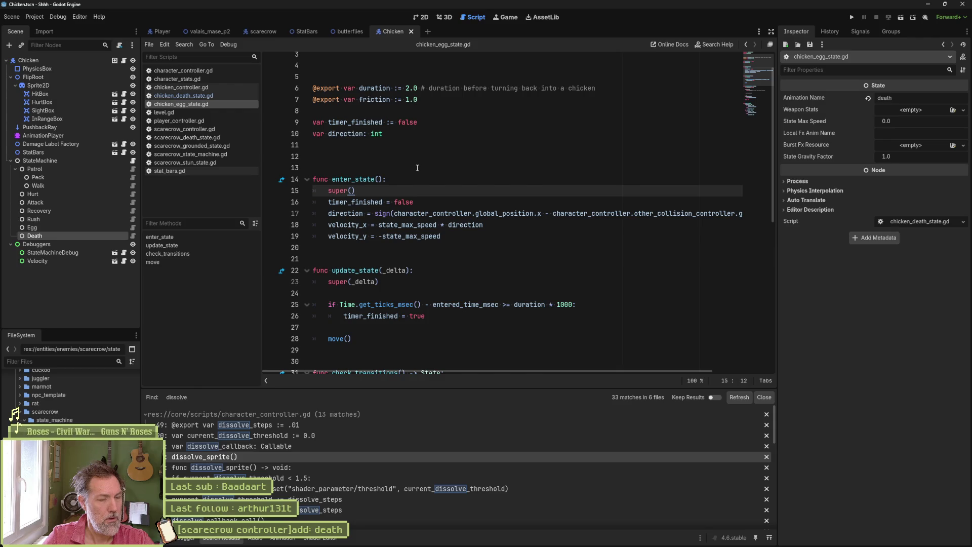
left_click(417, 167)
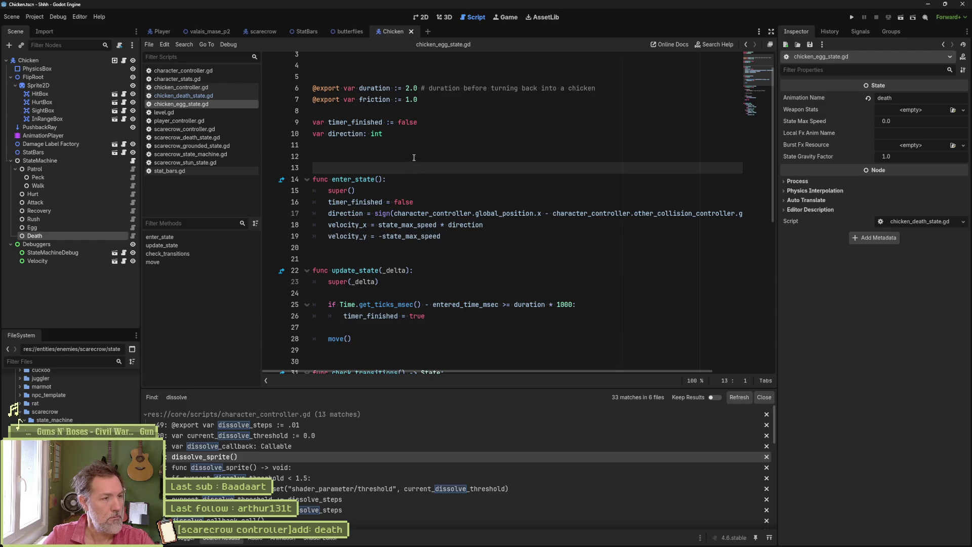
right_click(381, 134)
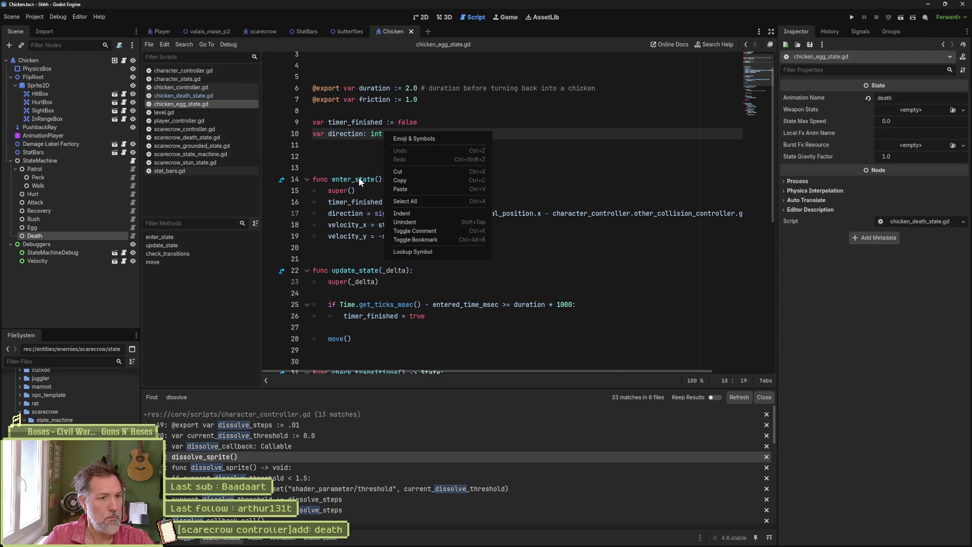
Step: Scroll the 'dissolve' search results and open the cor_alpes_death_state.gd match at line 11
left_click(356, 163)
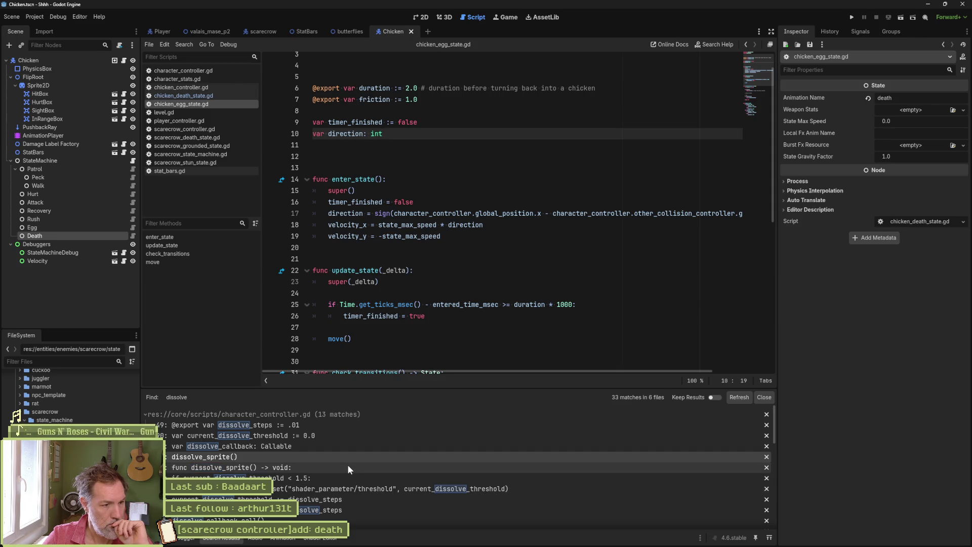
scroll(345, 465, "down", 2)
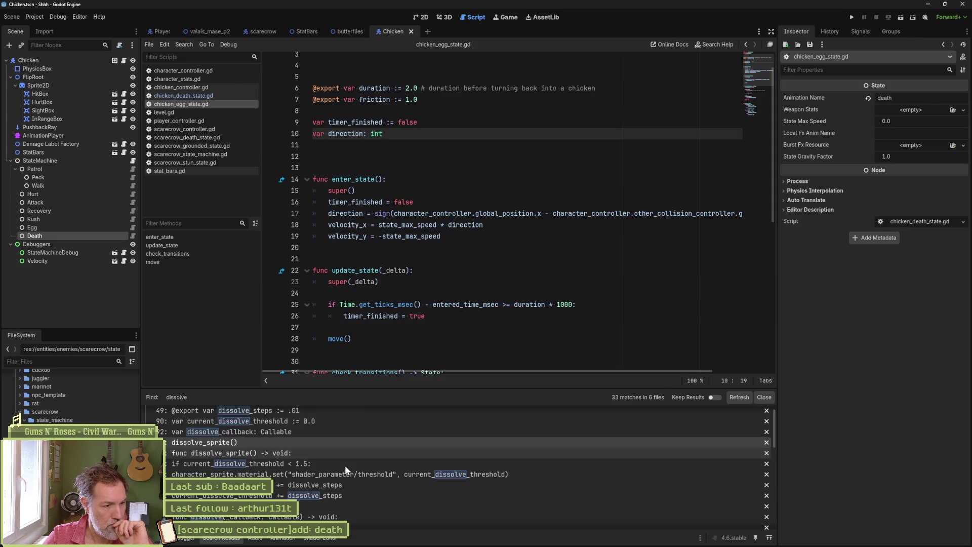
scroll(496, 459, "down", 3)
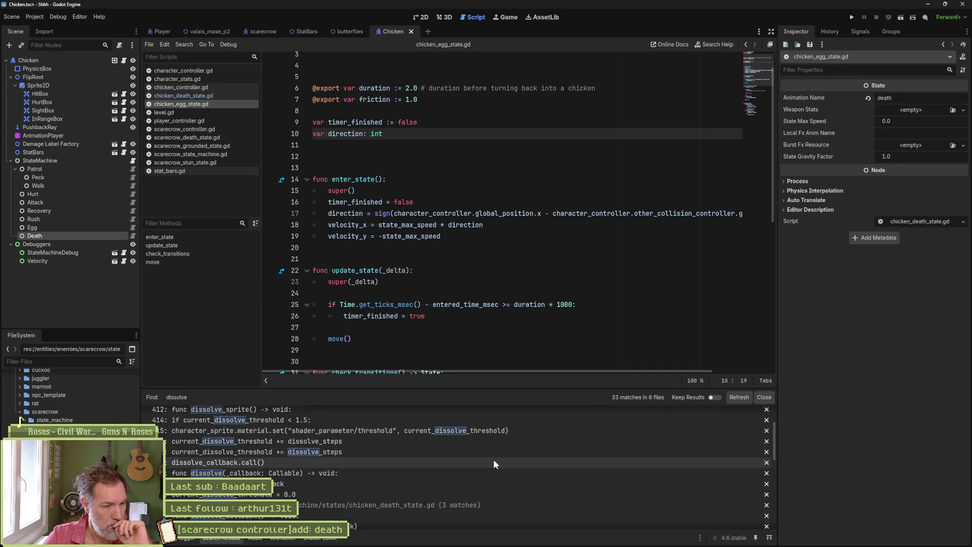
scroll(493, 459, "down", 5)
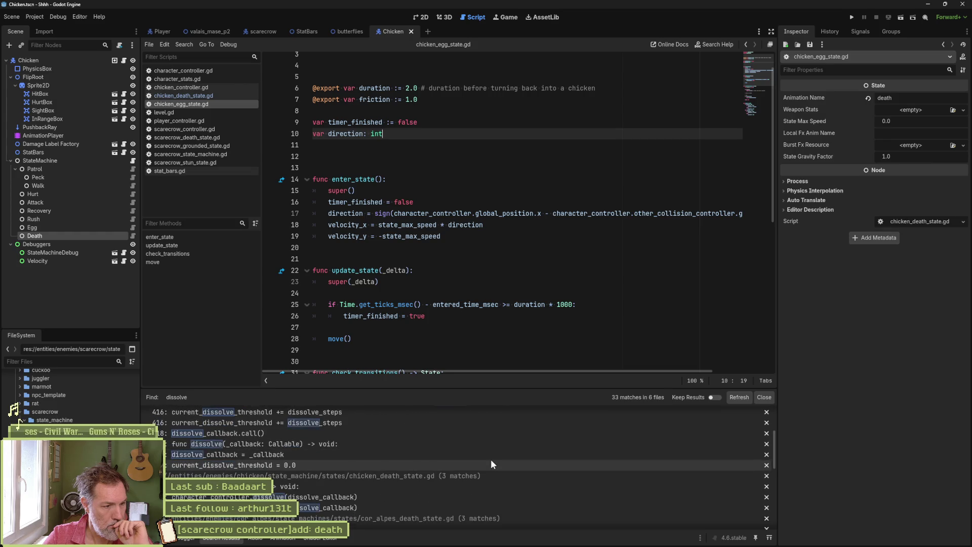
scroll(490, 458, "down", 4)
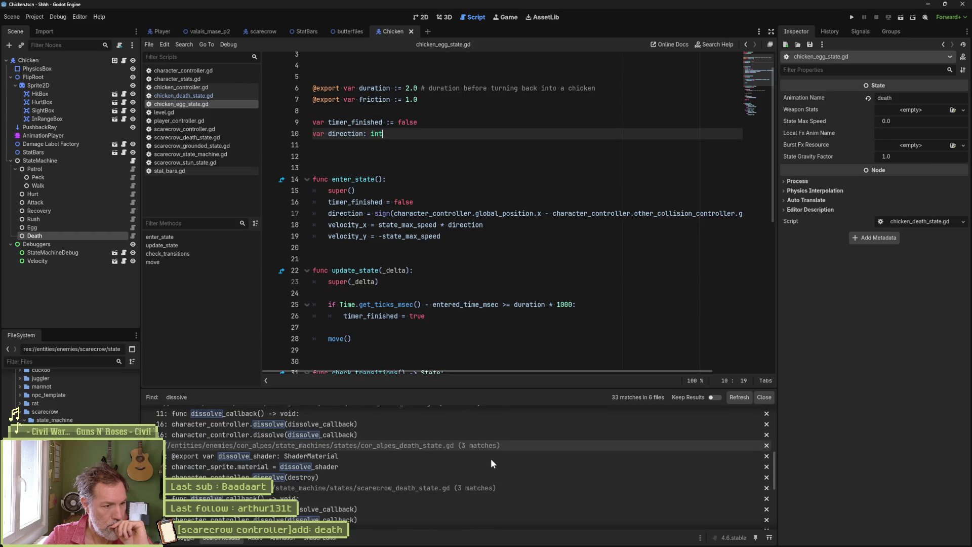
left_click(361, 469)
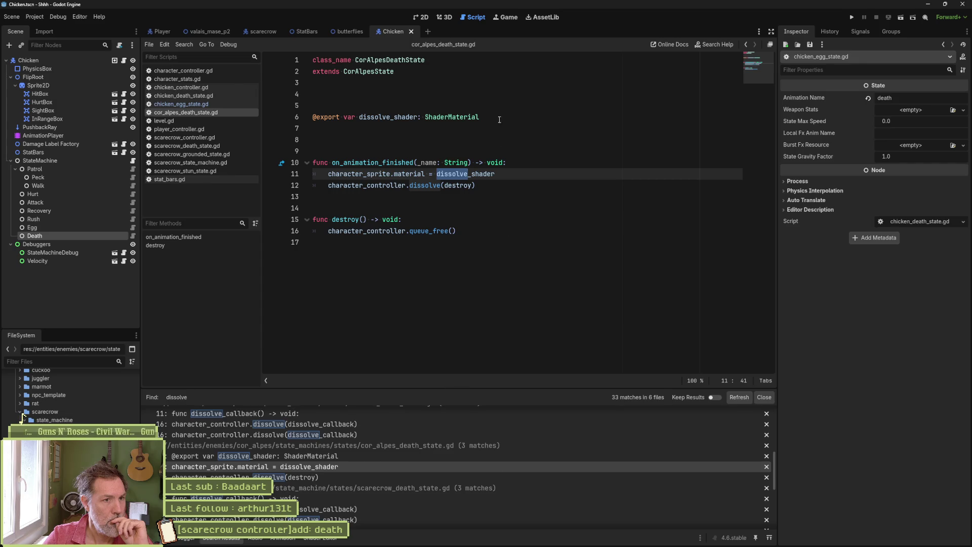
left_click(517, 117)
key("shift+Up")
key("ctrl+c")
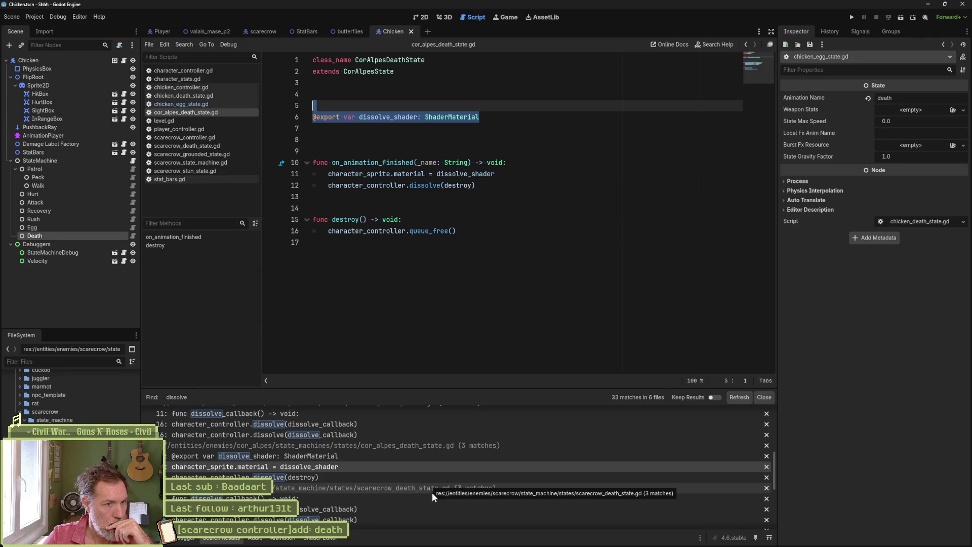
scroll(433, 492, "down", 1)
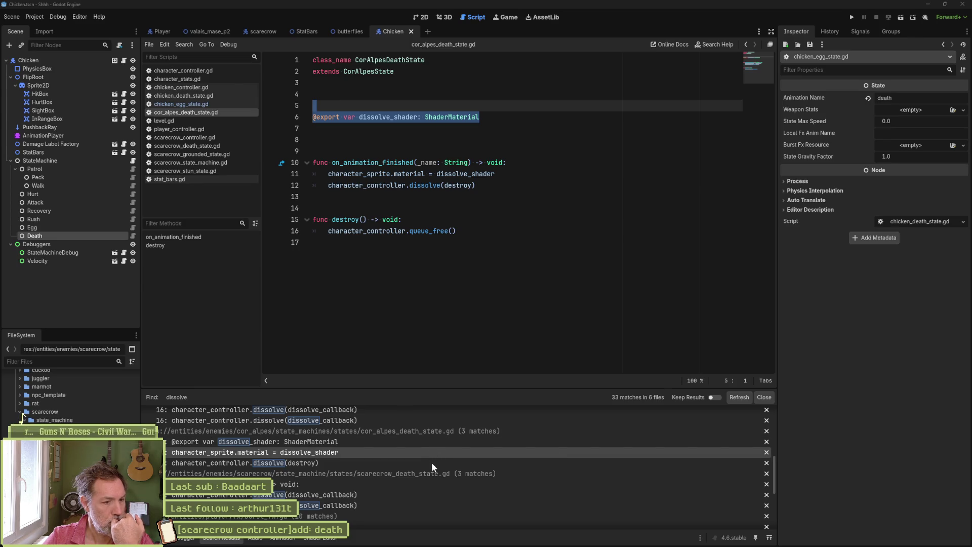
scroll(431, 463, "down", 1)
scroll(431, 462, "up", 1)
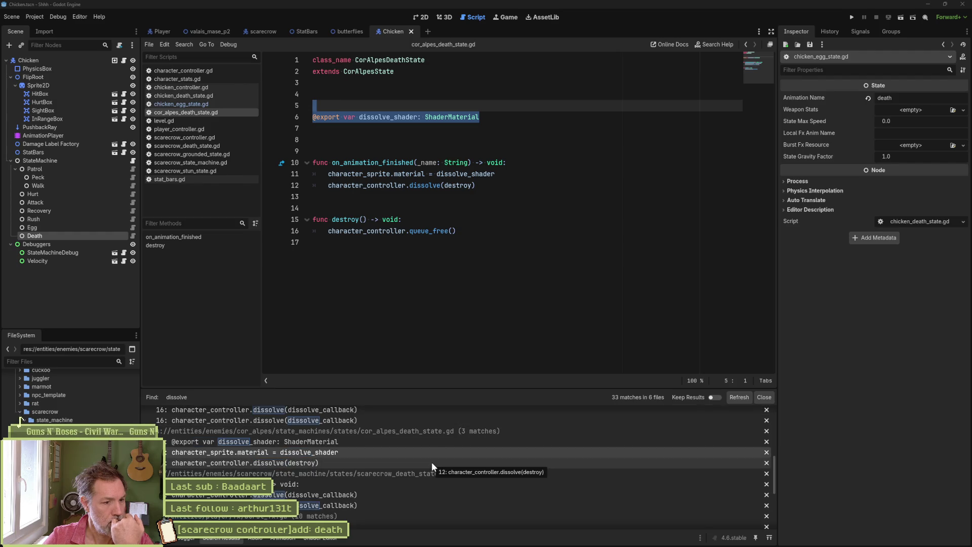
scroll(431, 461, "up", 2)
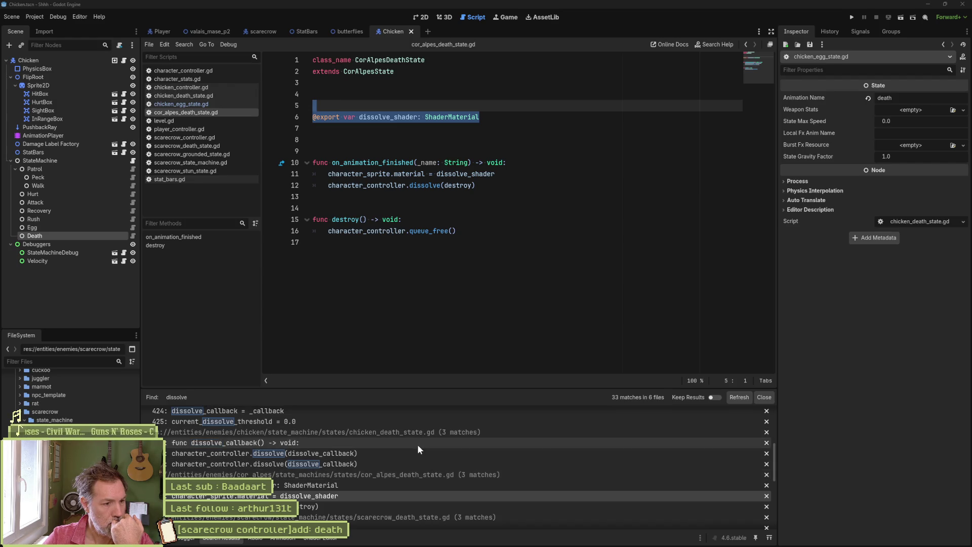
Step: Compare how chicken_death_state.gd uses dissolve, then return to the Cor Alpes death-state script
left_click(418, 443)
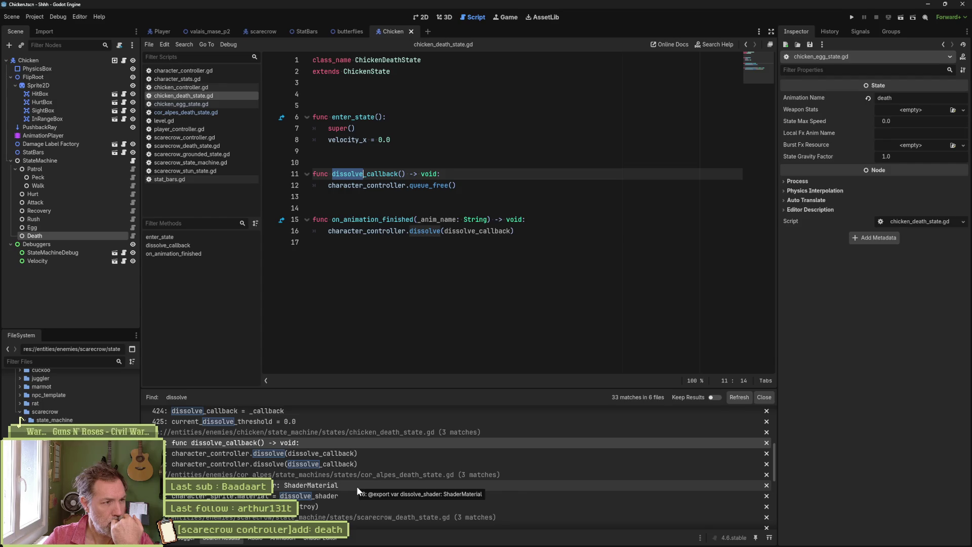
left_click(203, 105)
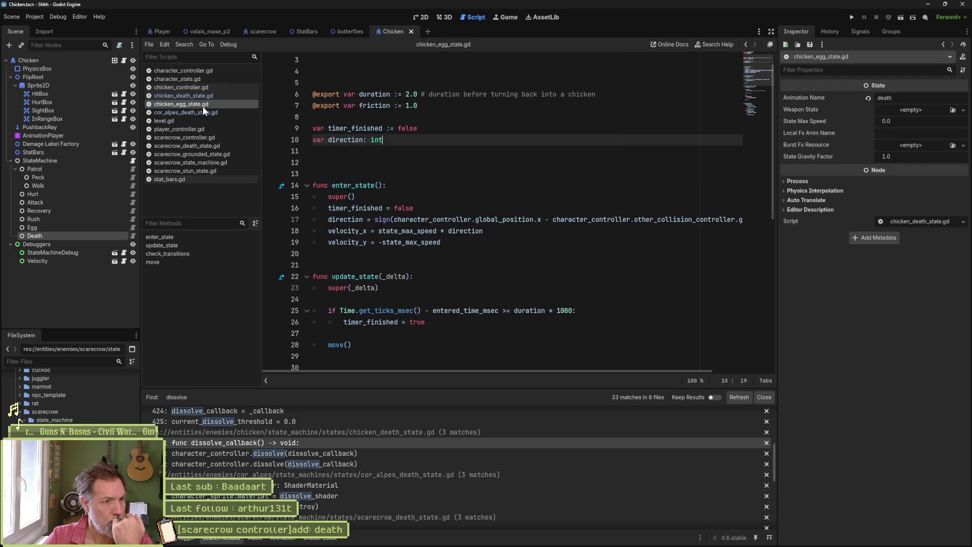
left_click(199, 112)
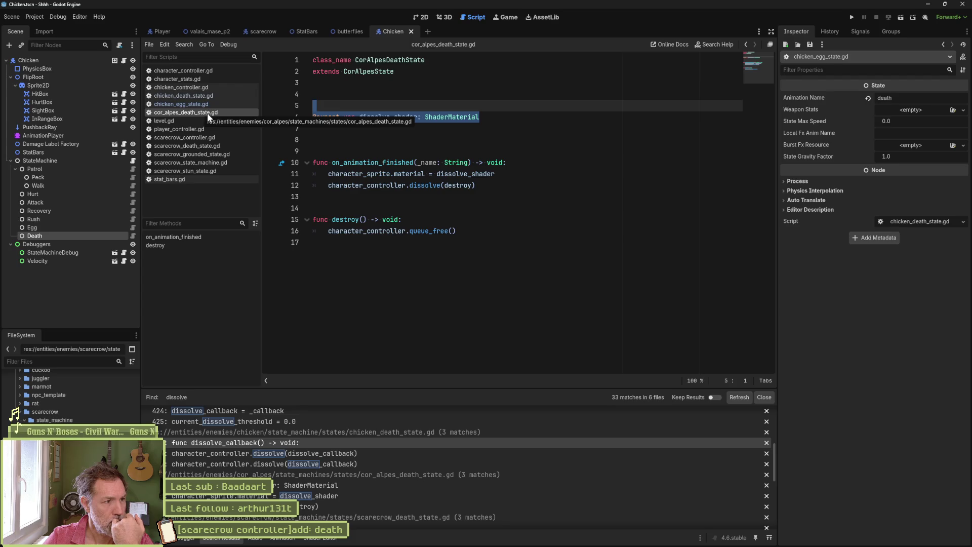
key("shift+alt+o")
Step: Open cor_alpes.tscn and select its Death state node to view the ShaderMaterial dissolve setup
type("cor")
double_click(439, 202)
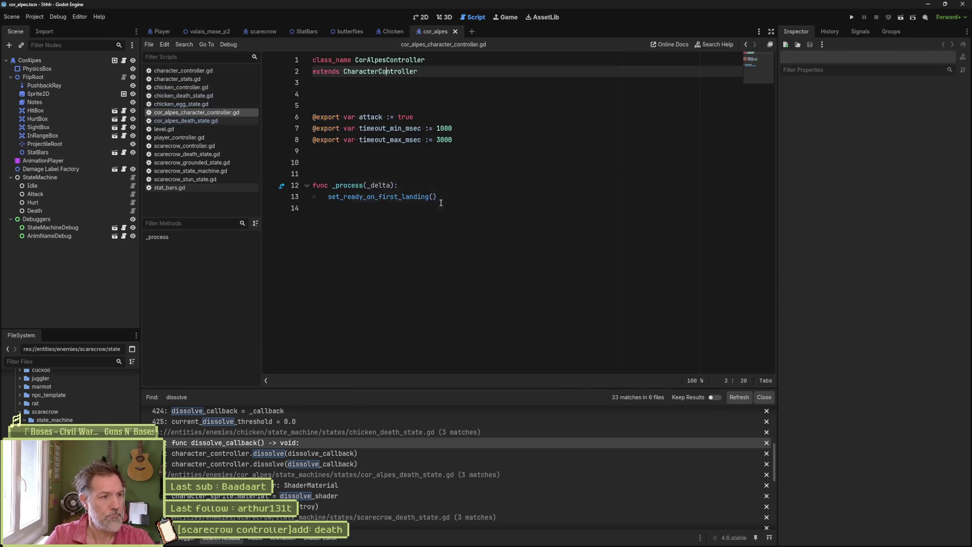
left_click(68, 212)
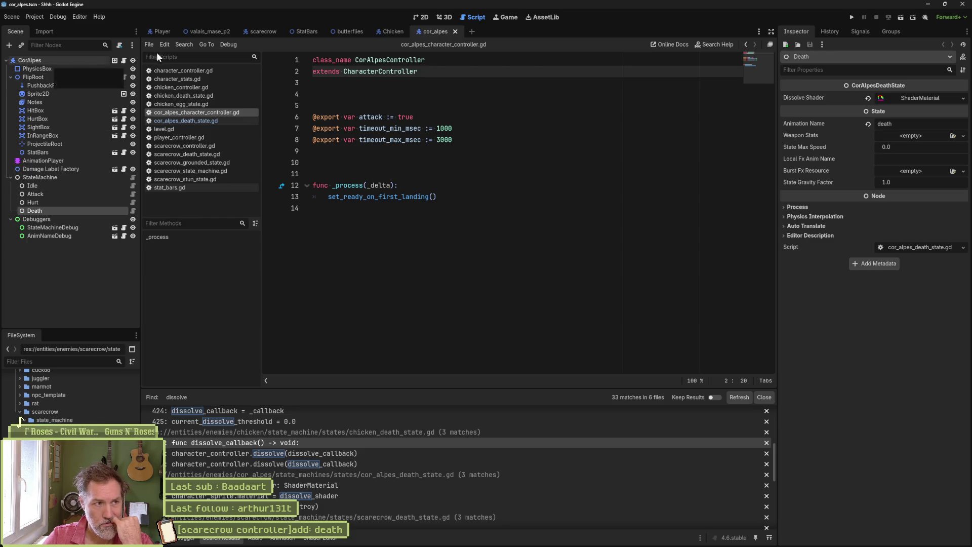
Step: Select the CorAlpes root node to view its controller settings, including Dissolve Steps 0.01
left_click(47, 62)
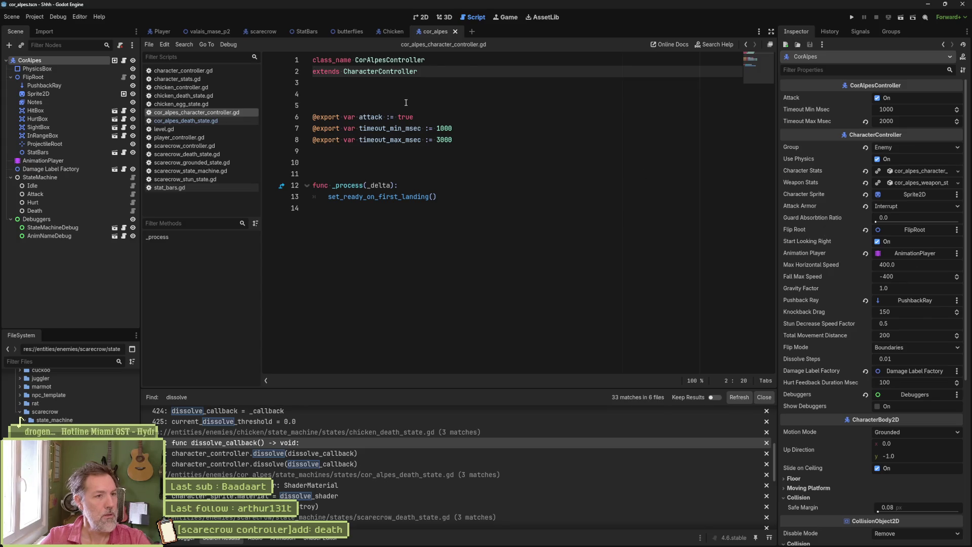
left_click(510, 129)
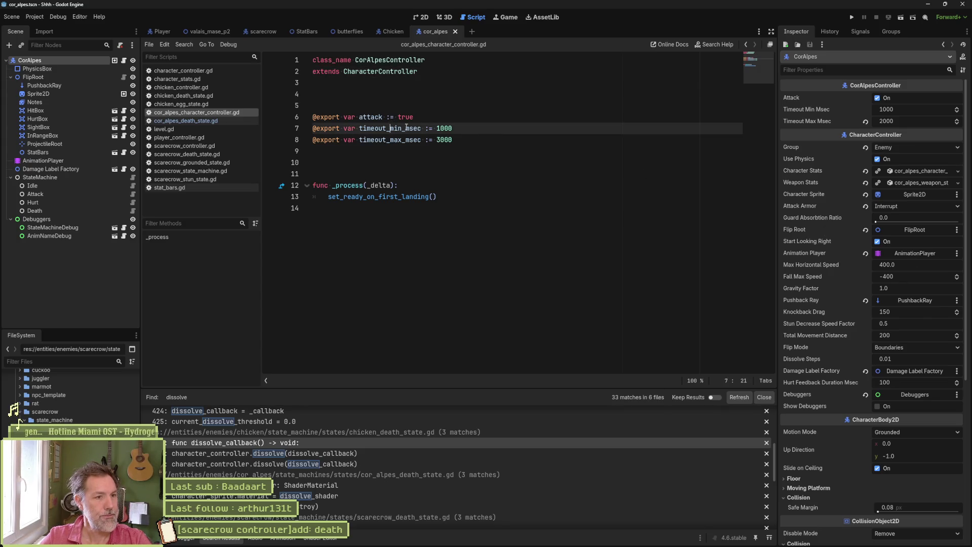
Step: Open character_controller.gd and locate the dissolve_steps declaration on line 49
left_click(208, 121)
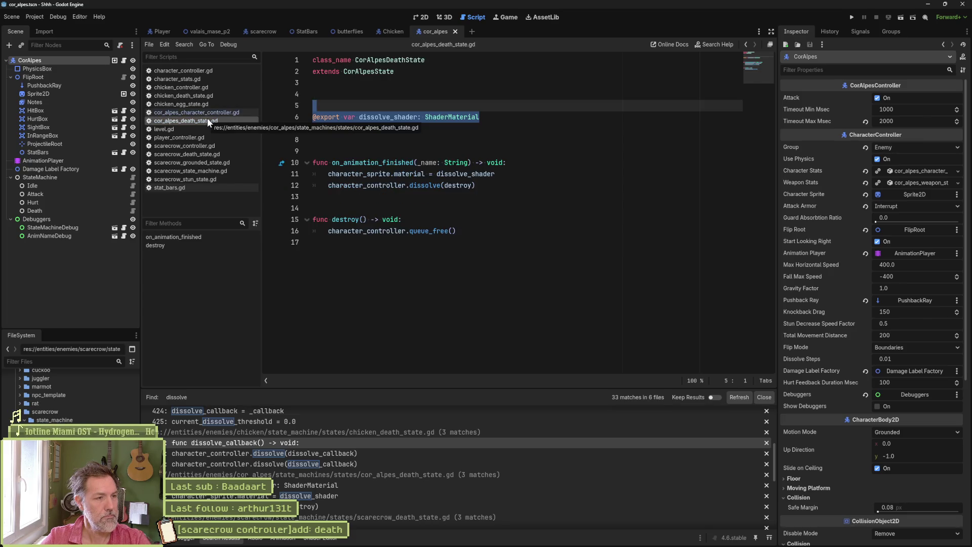
left_click(211, 71)
scroll(509, 221, "up", 15)
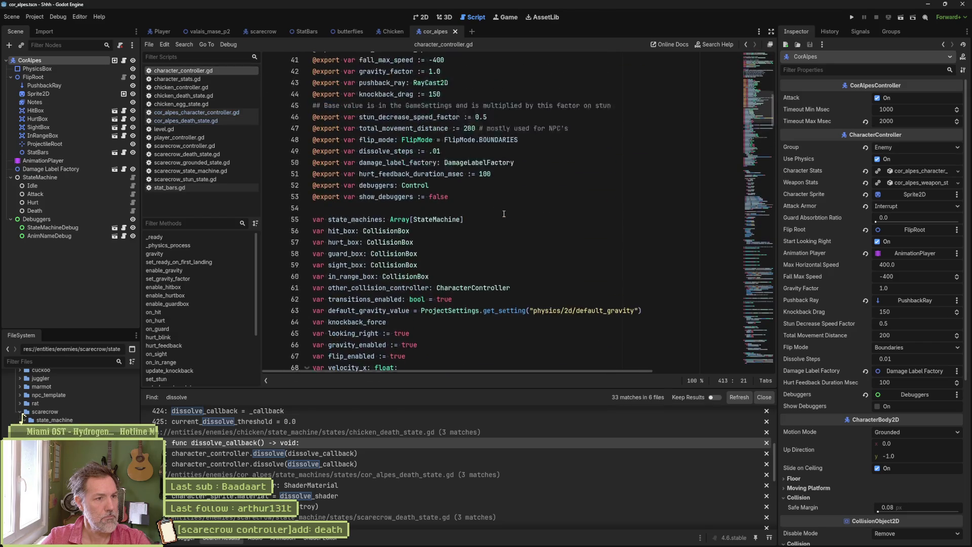
double_click(395, 265)
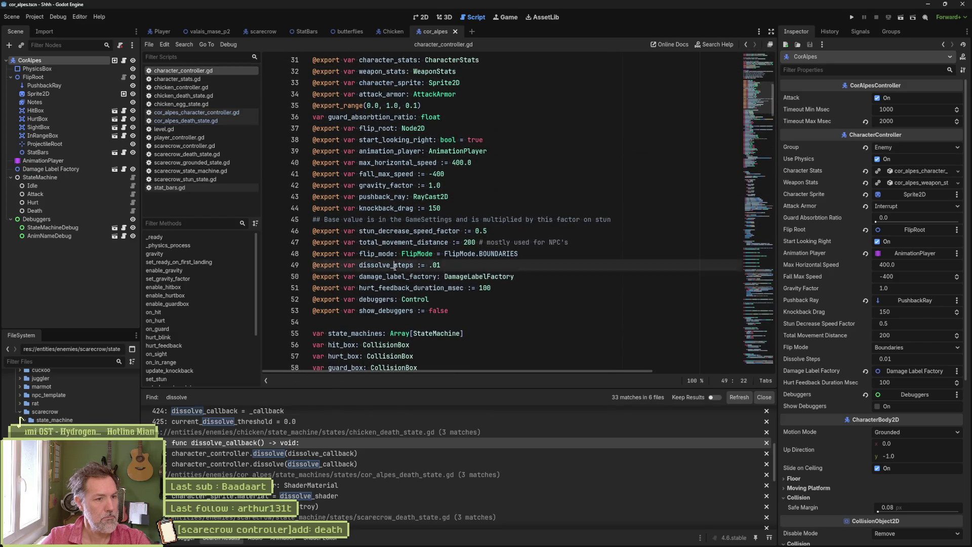
left_click_drag(359, 265, 392, 267)
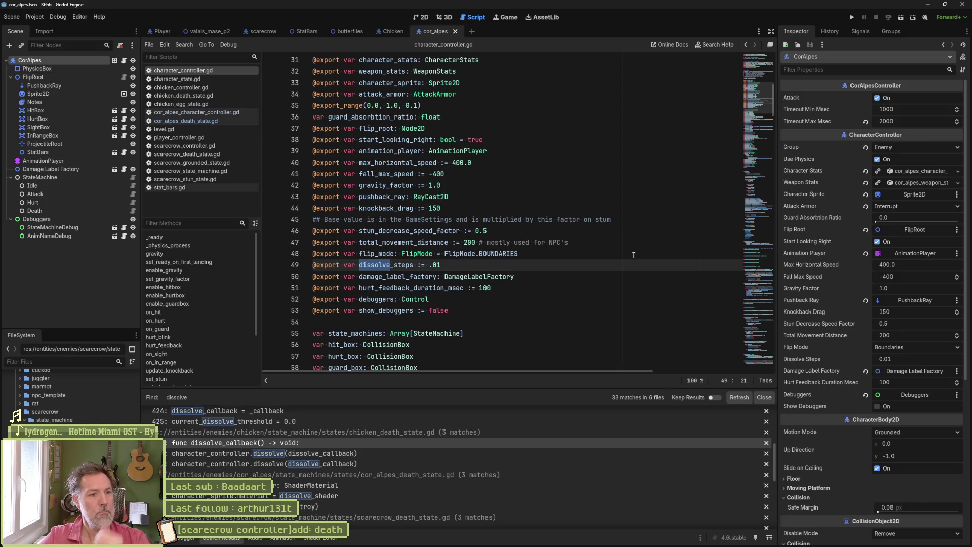
scroll(566, 249, "up", 2)
scroll(566, 249, "up", 1)
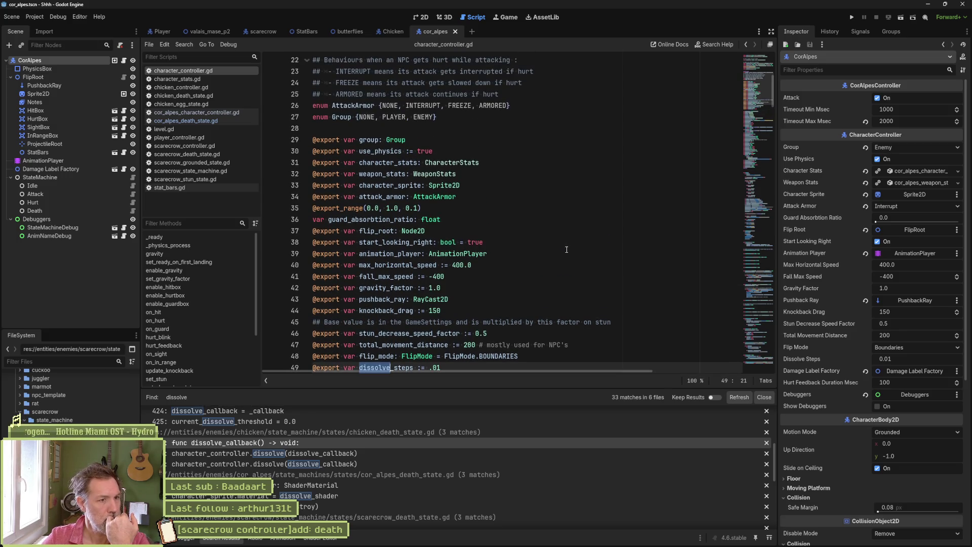
scroll(566, 249, "up", 7)
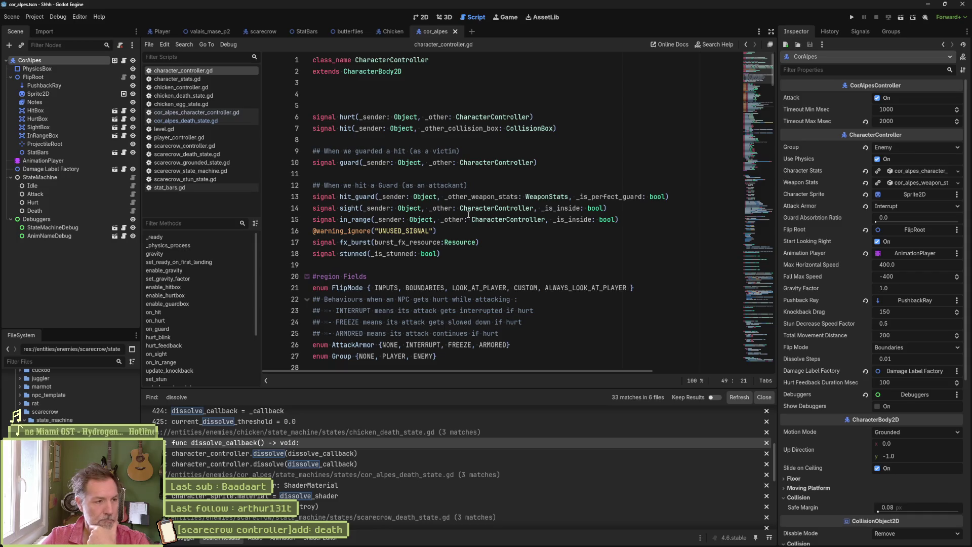
Step: Check game_settings.tres in the Inspector, then return to line 49 of the script
scroll(80, 399, "up", 10)
left_click(70, 386)
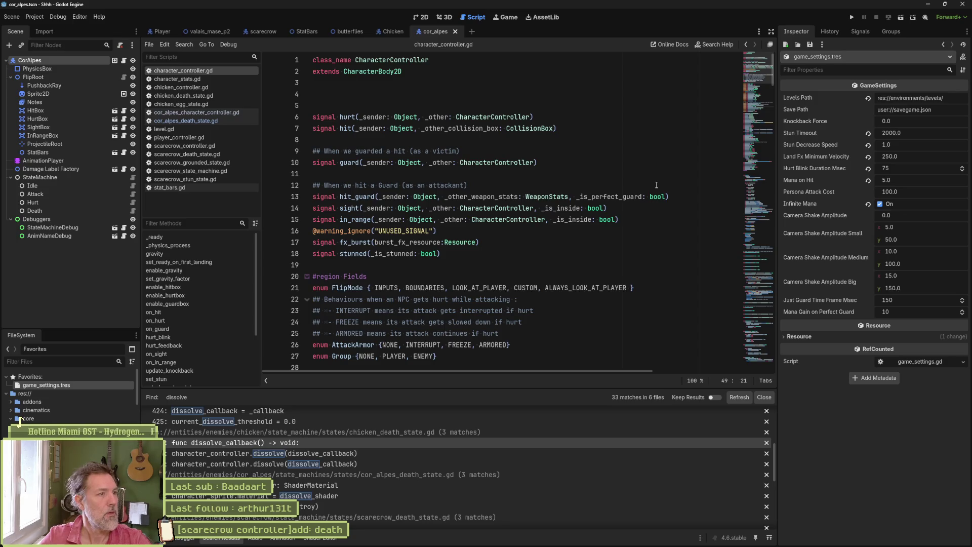
scroll(380, 251, "down", 8)
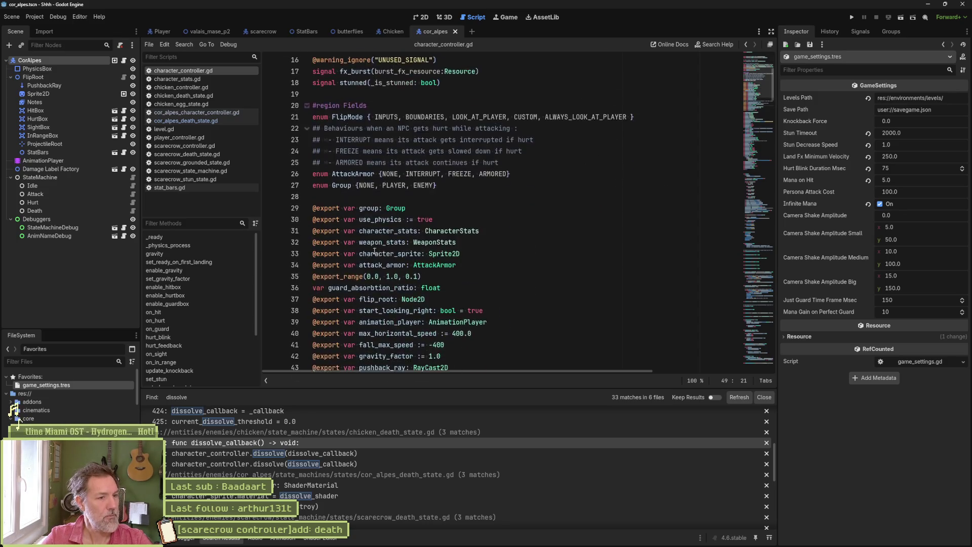
scroll(381, 251, "down", 2)
key("Home")
key("ctrl+v")
key("Up")
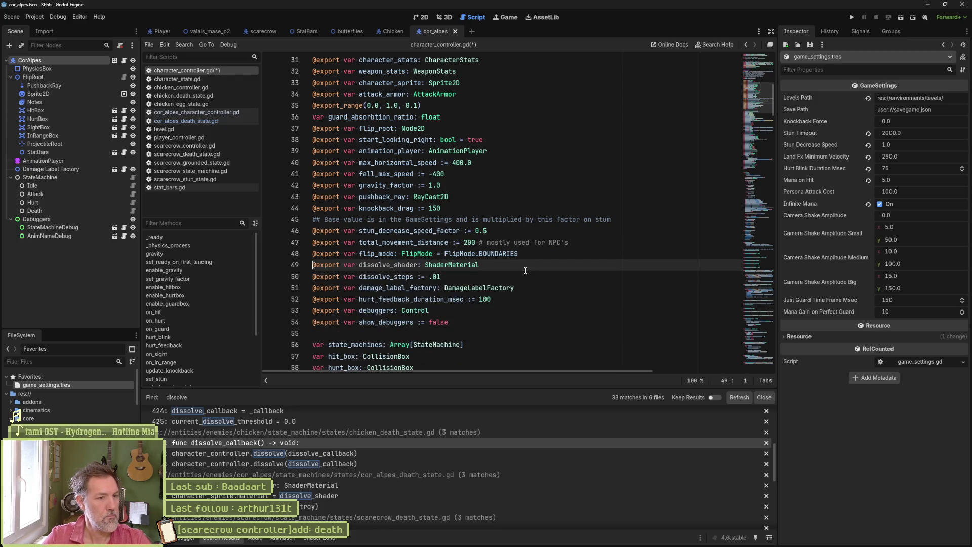
key("ctrl+s")
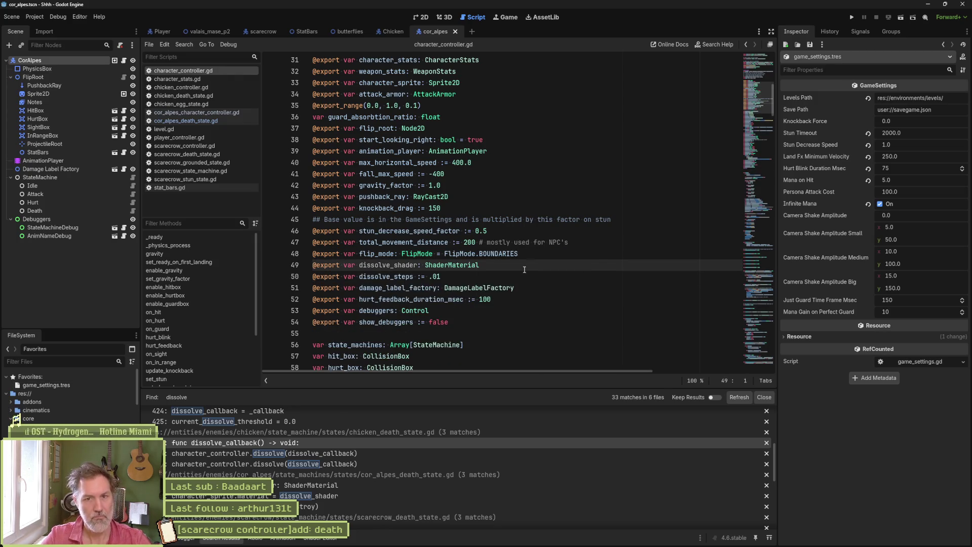
left_click(62, 68)
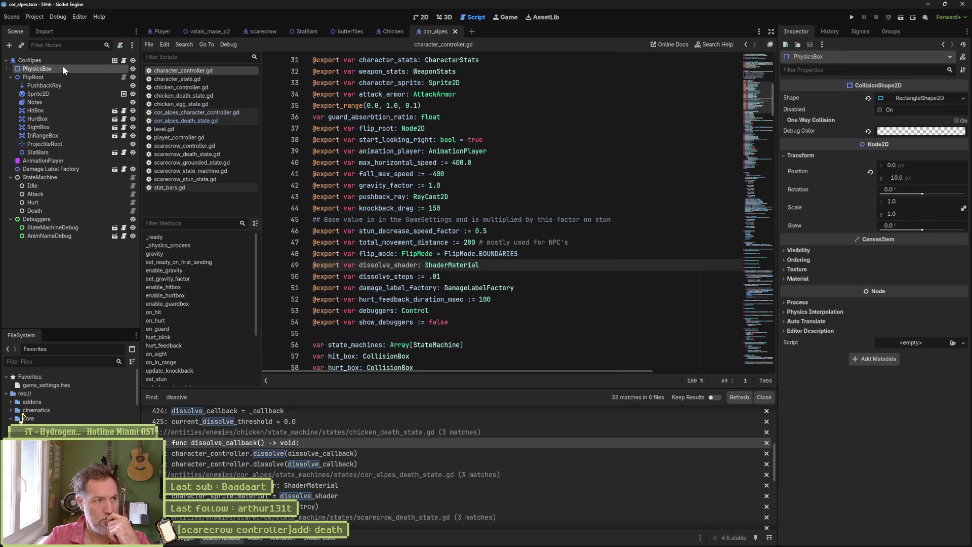
left_click(65, 61)
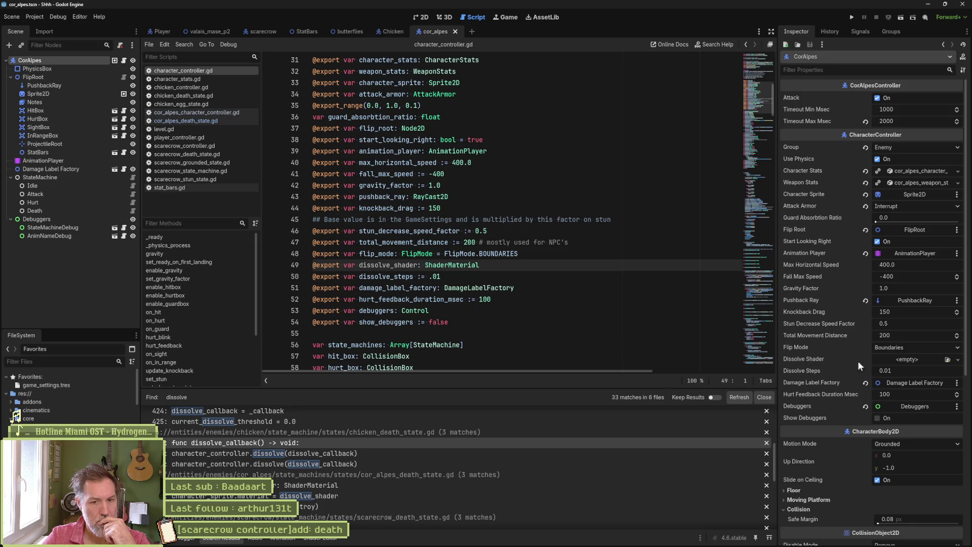
left_click(947, 360)
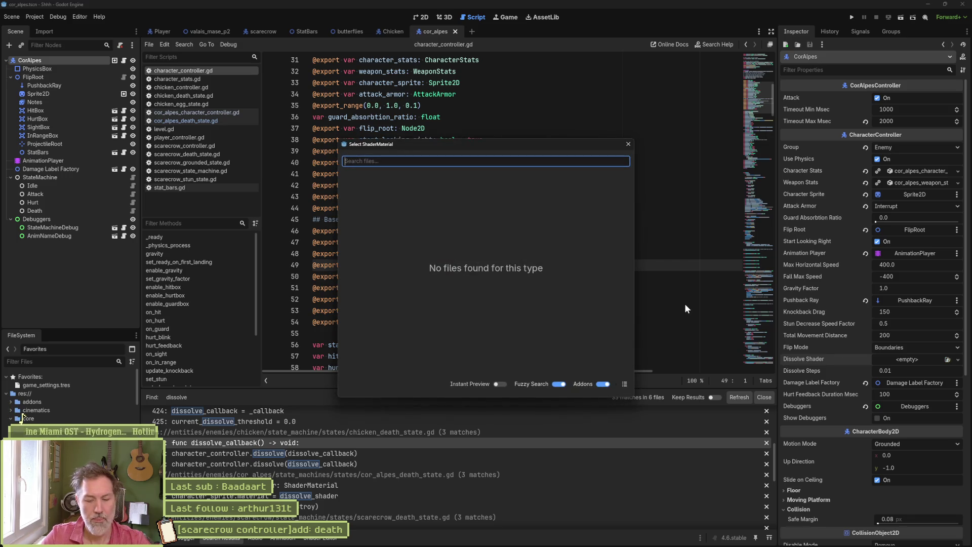
type("dissolve")
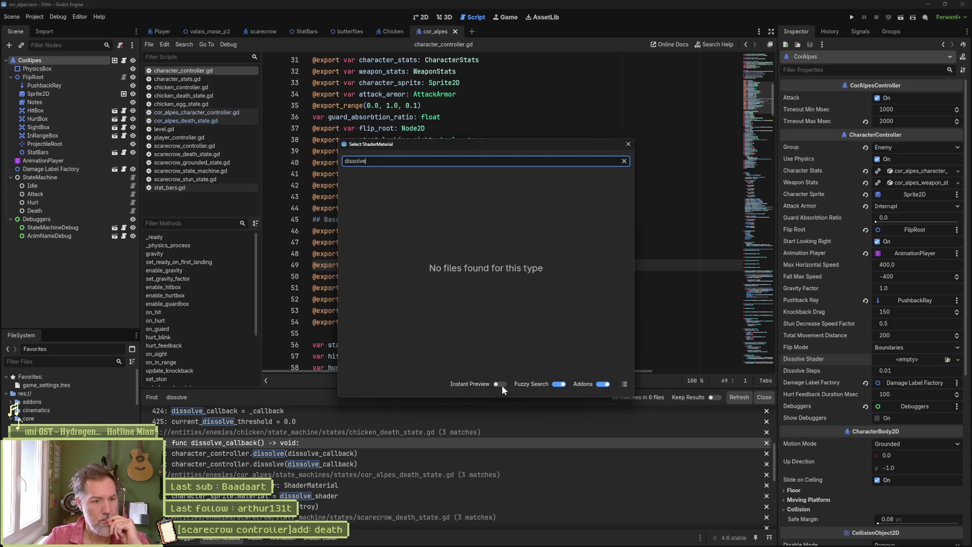
left_click(501, 385)
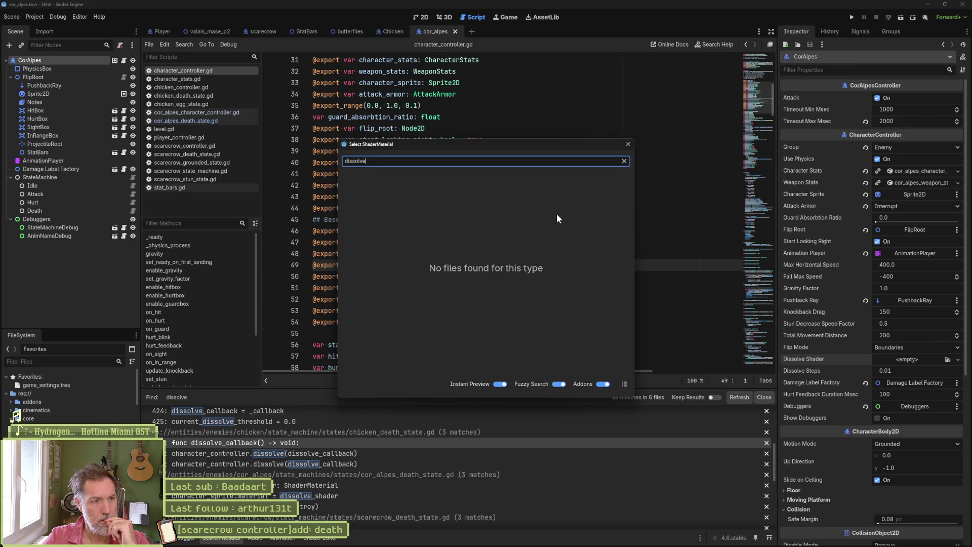
left_click(624, 384)
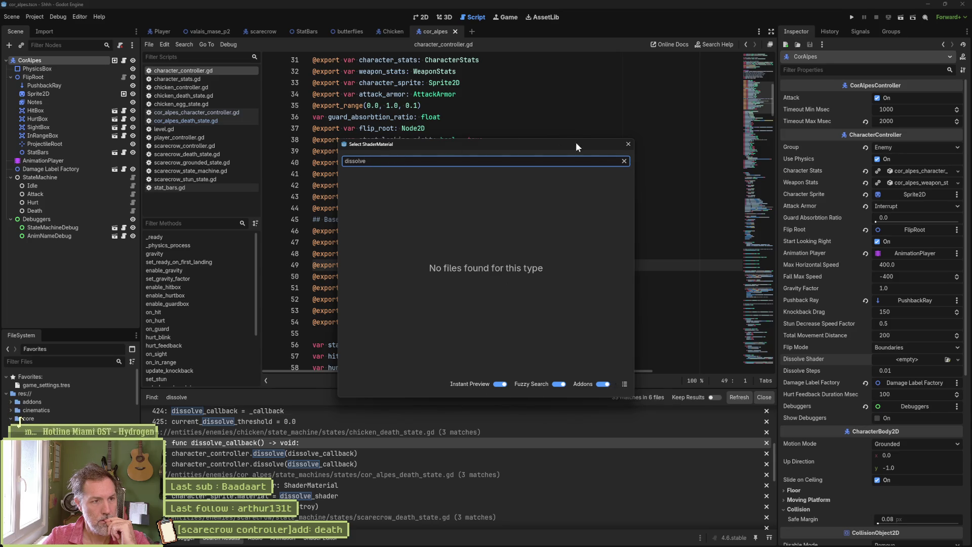
left_click(628, 145)
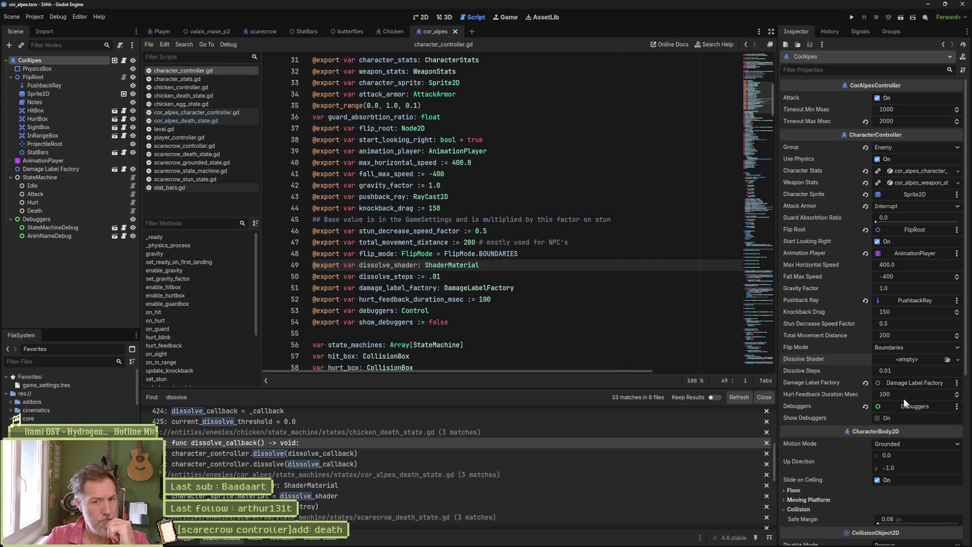
left_click(955, 359)
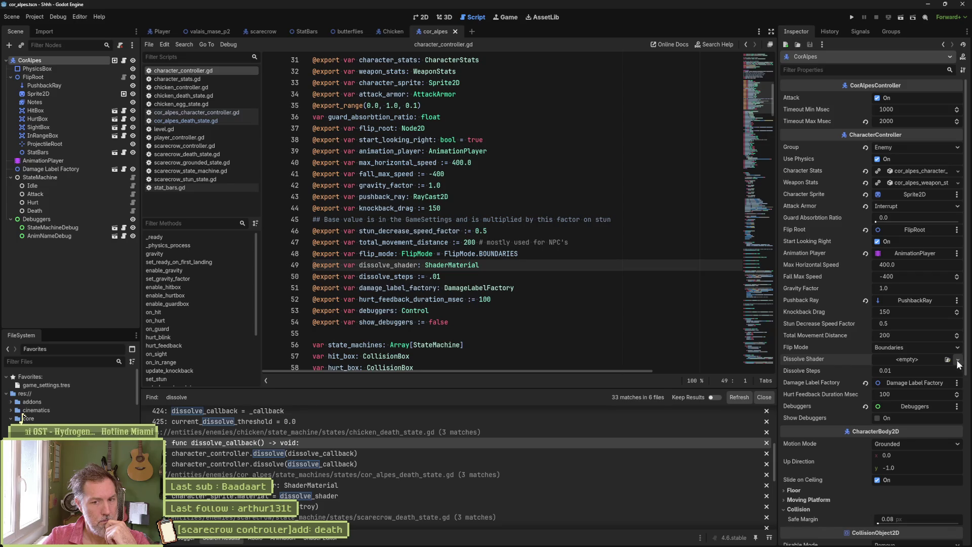
left_click(936, 393)
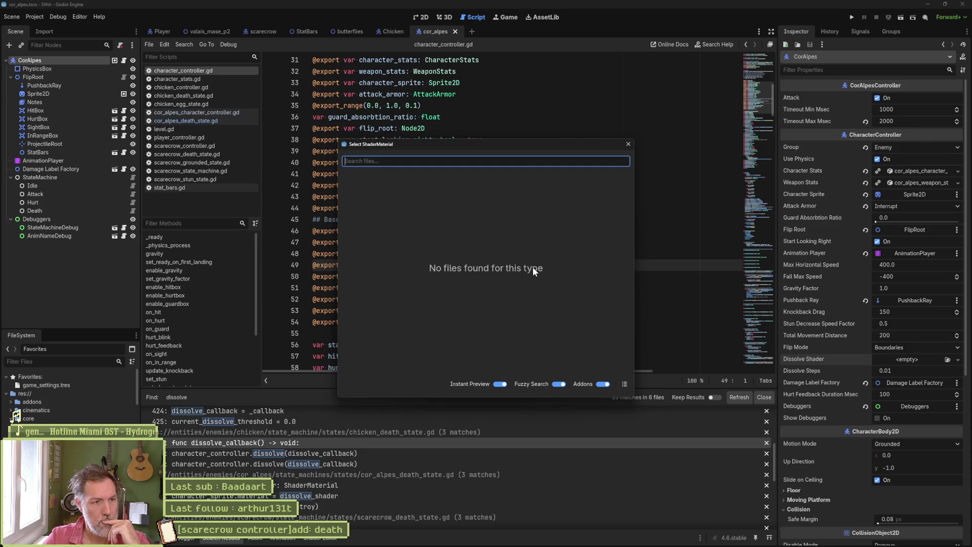
key("Escape")
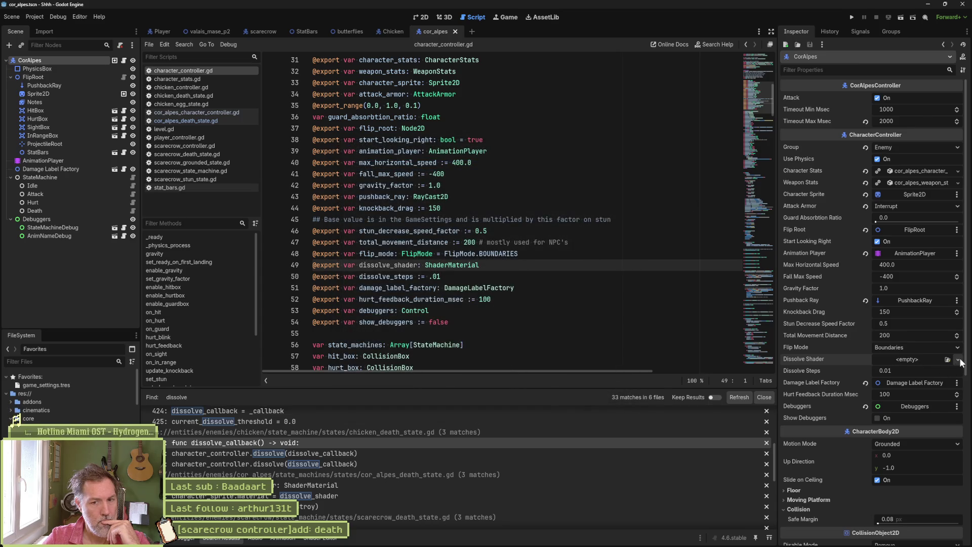
left_click(957, 359)
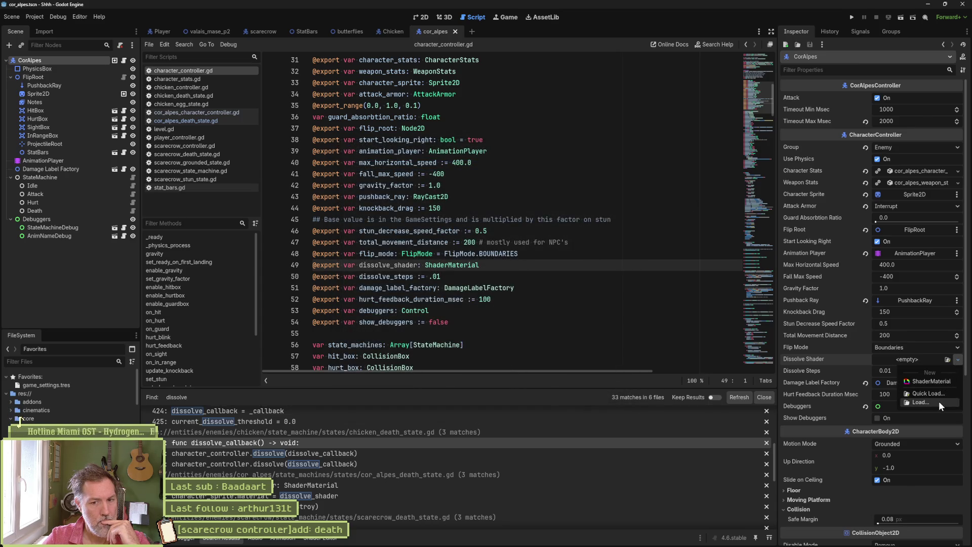
left_click(937, 402)
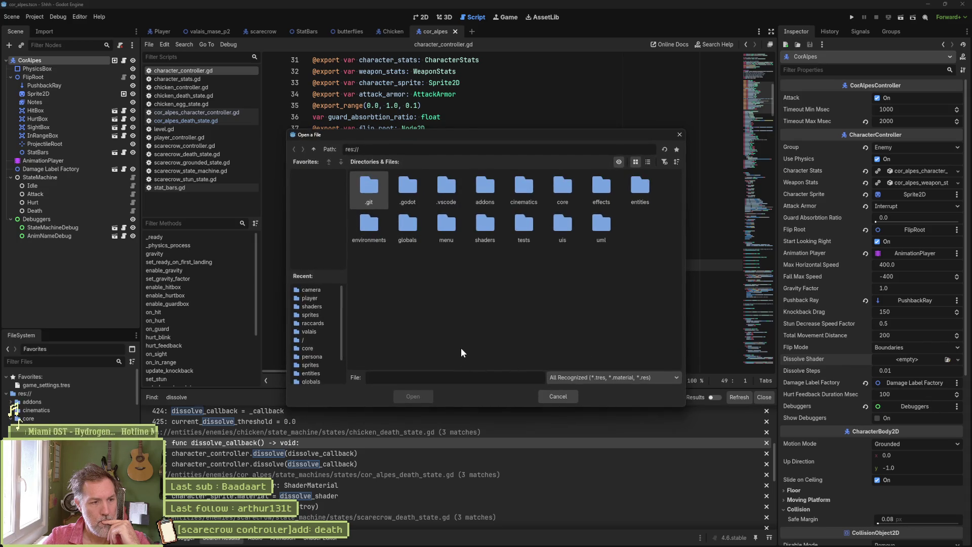
left_click(311, 306)
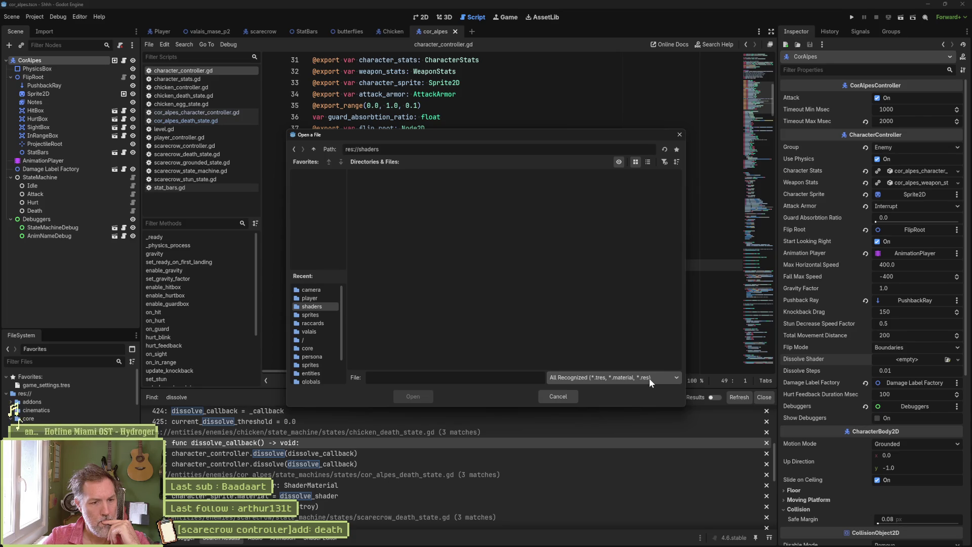
left_click(561, 396)
left_click(456, 265)
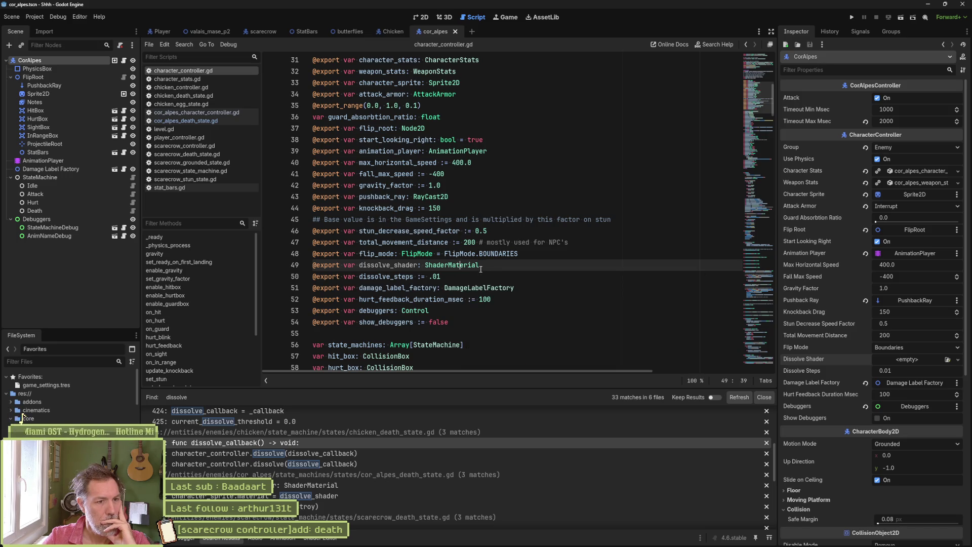
mouse_move(480, 265)
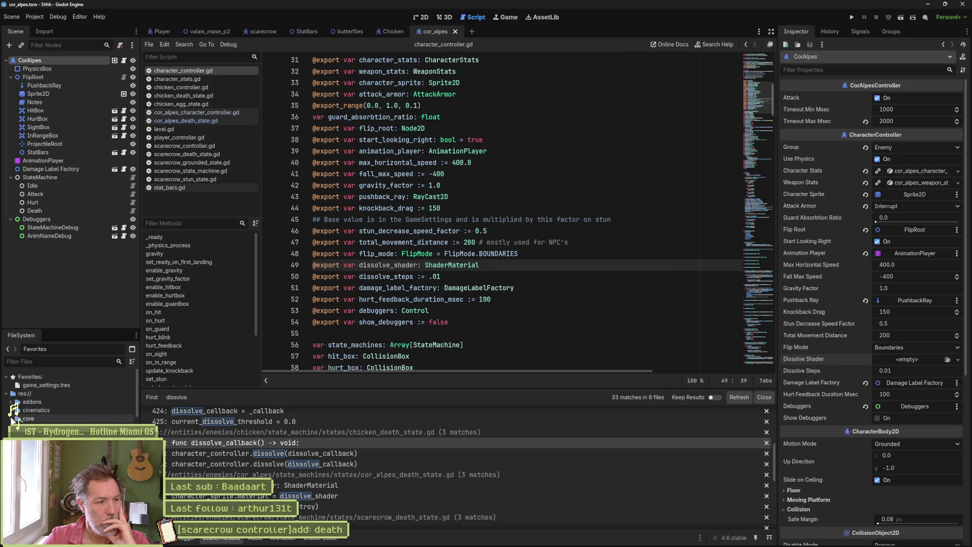
Step: Look at a project folder's creation options in the FileSystem dock, then dismiss them
scroll(71, 400, "down", 1)
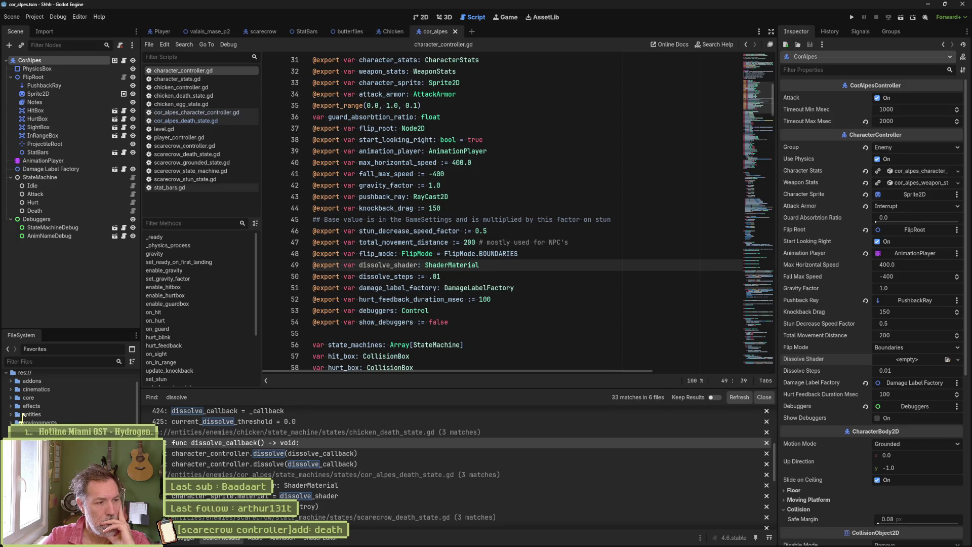
right_click(21, 415)
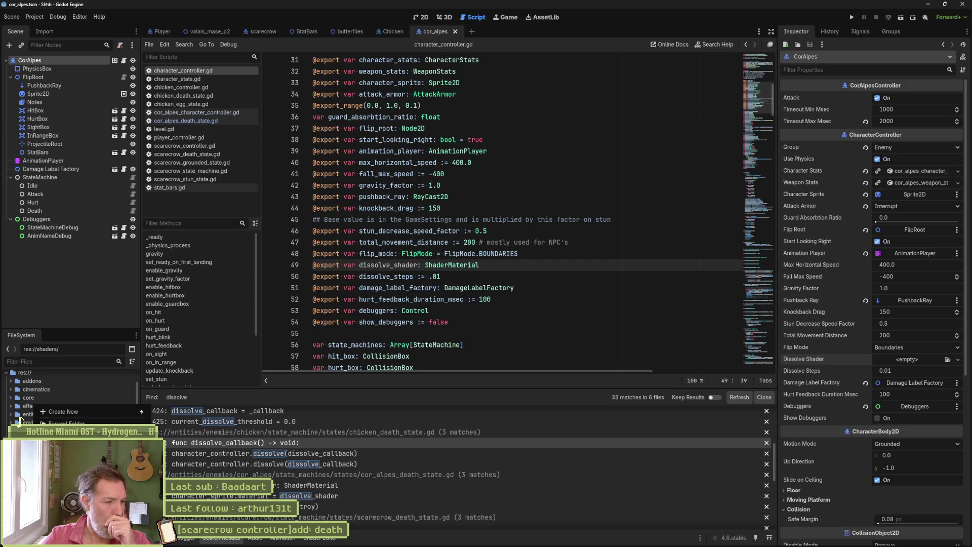
mouse_move(130, 412)
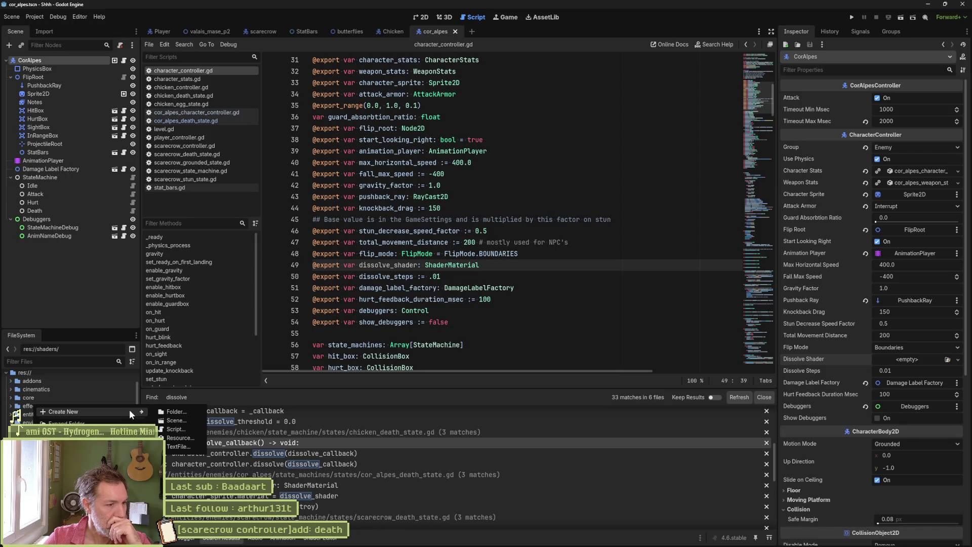
key("Escape")
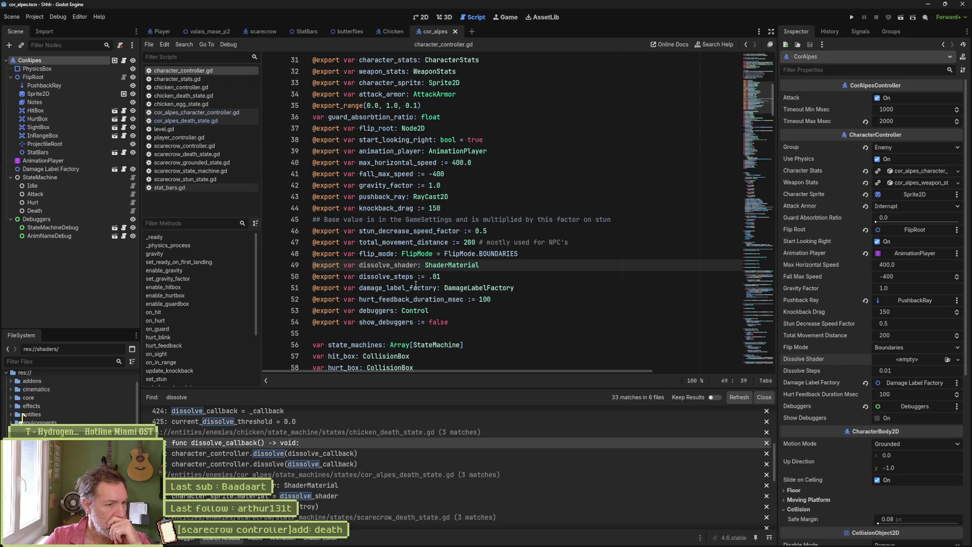
Step: Retype the dissolve_shader variable on line 49 from ShaderMaterial to Shader and save
double_click(451, 264)
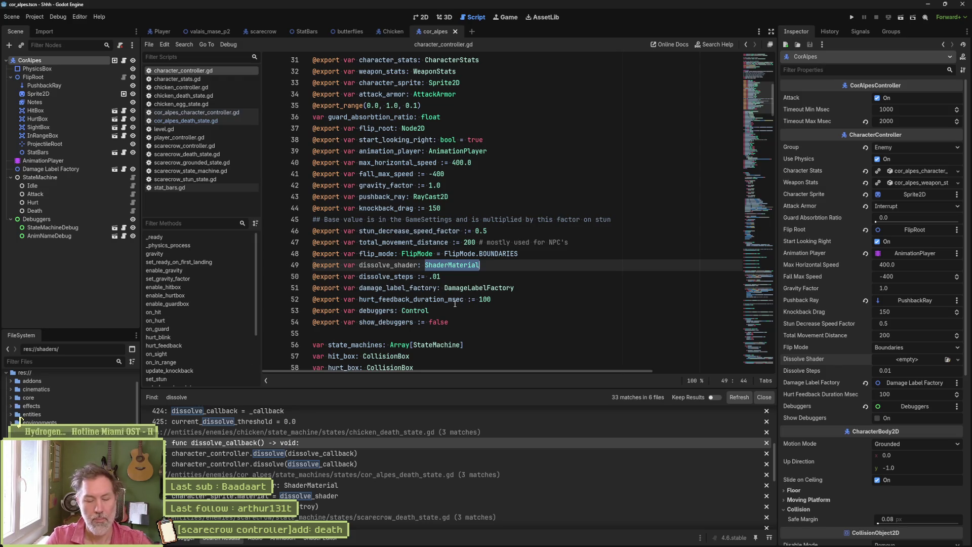
type("gdsh")
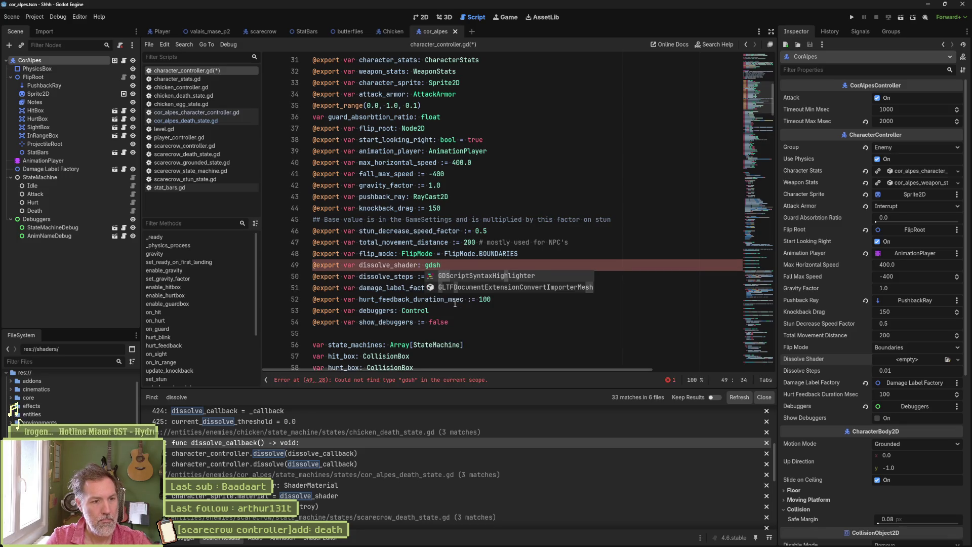
key("BackSpace")
key("BackSpace")
key("BackSpace")
key("BackSpace")
type("shade")
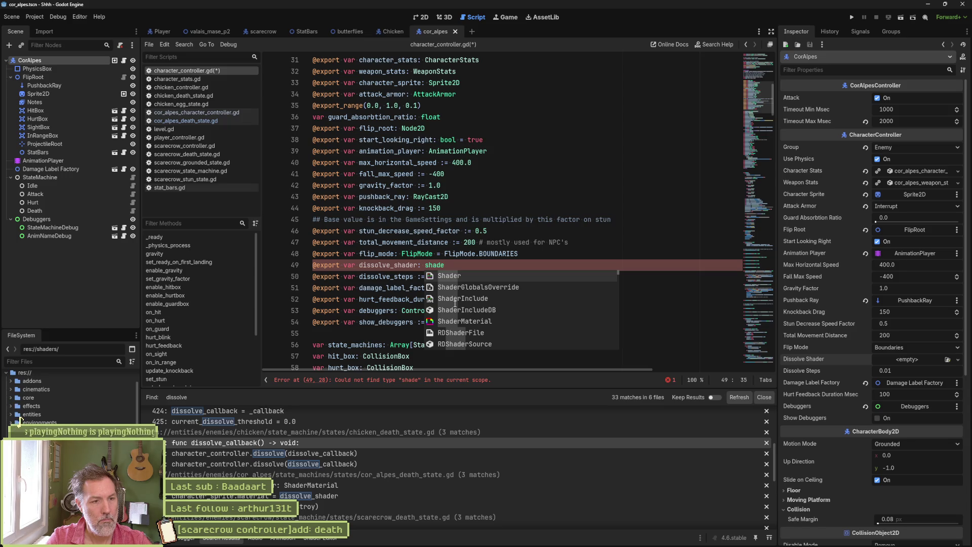
key("Return")
key("ctrl+s")
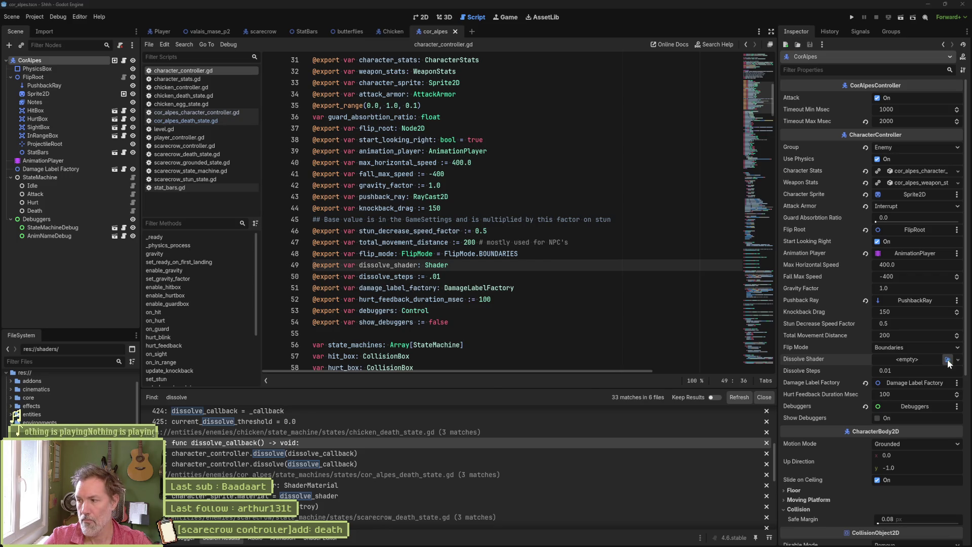
Step: Quick-load death_dissolve.gdshader into the CorAlpes Dissolve Shader property
left_click(947, 360)
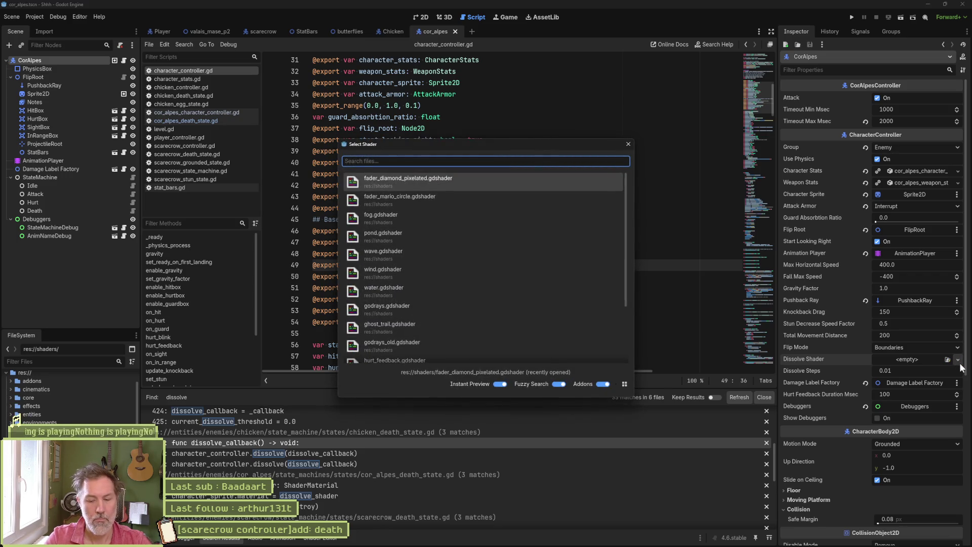
type("diss")
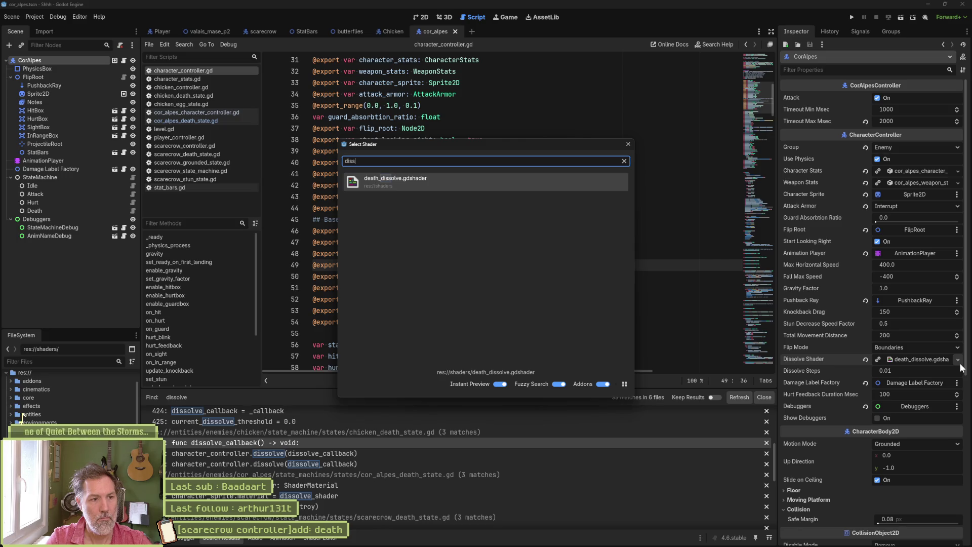
key("Return")
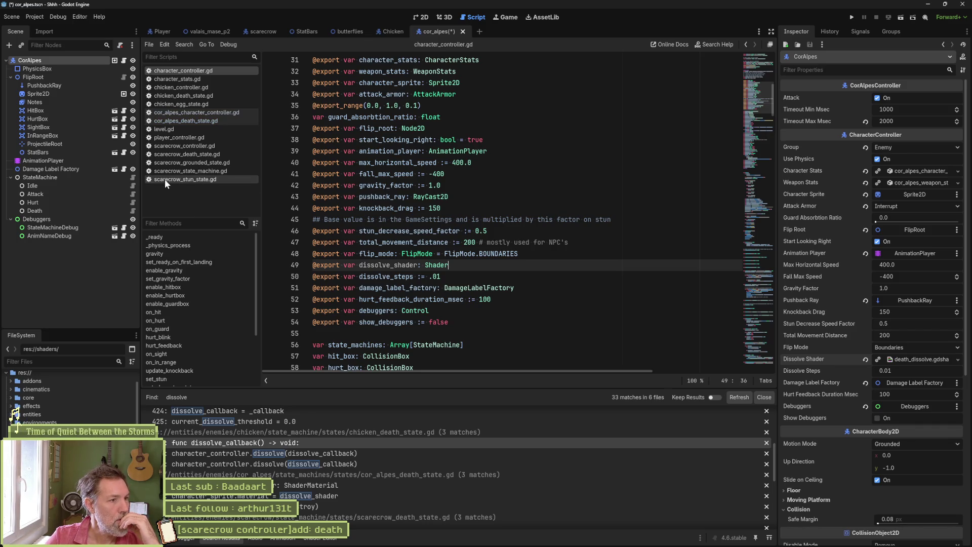
Step: Review the material assignment in cor_alpes_death_state.gd, then jump to the dissolve() definition
left_click(196, 118)
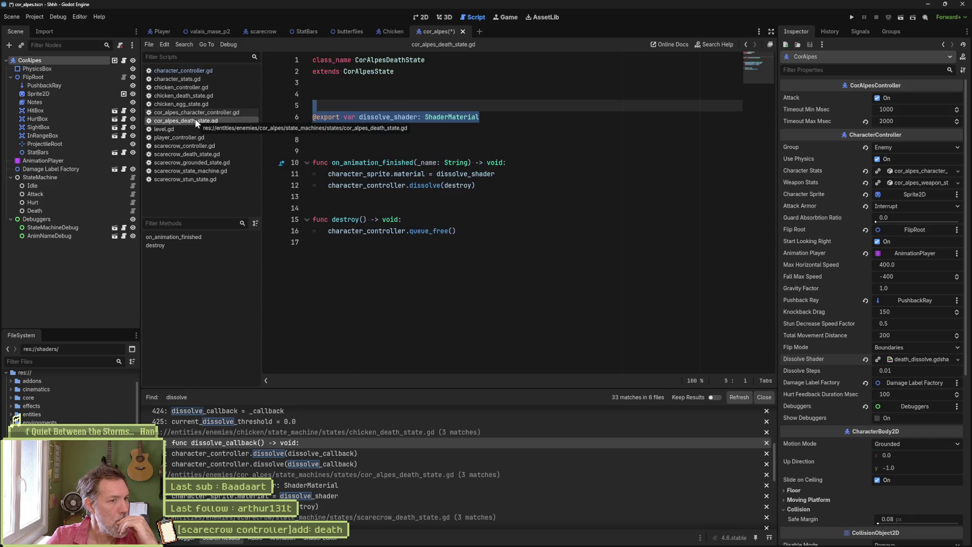
double_click(381, 117)
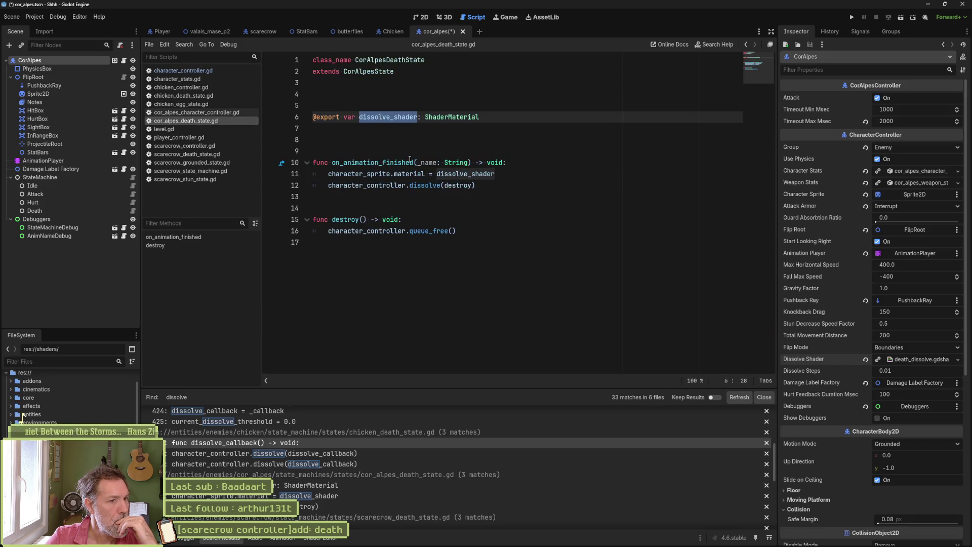
left_click_drag(397, 175, 422, 175)
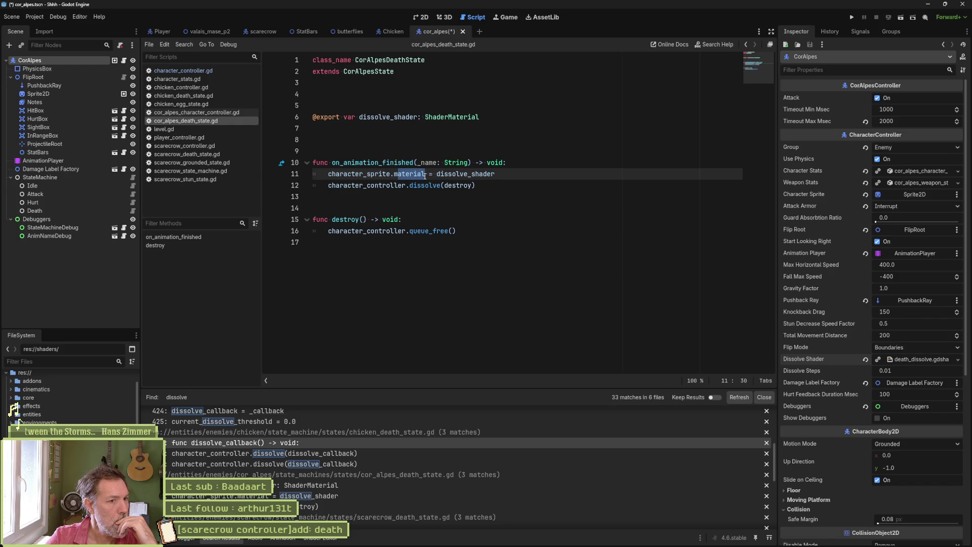
mouse_move(424, 175)
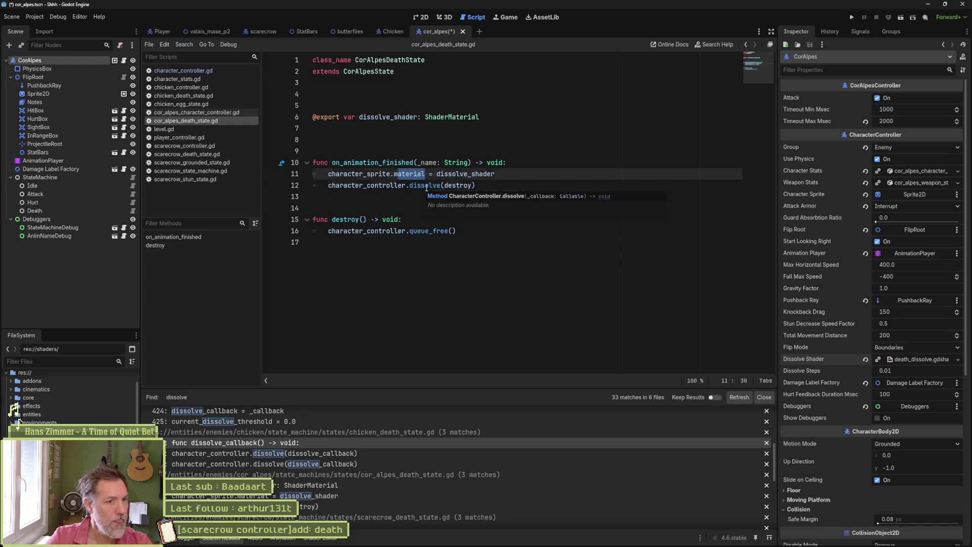
left_click(426, 187)
left_click(427, 185, "ctrl")
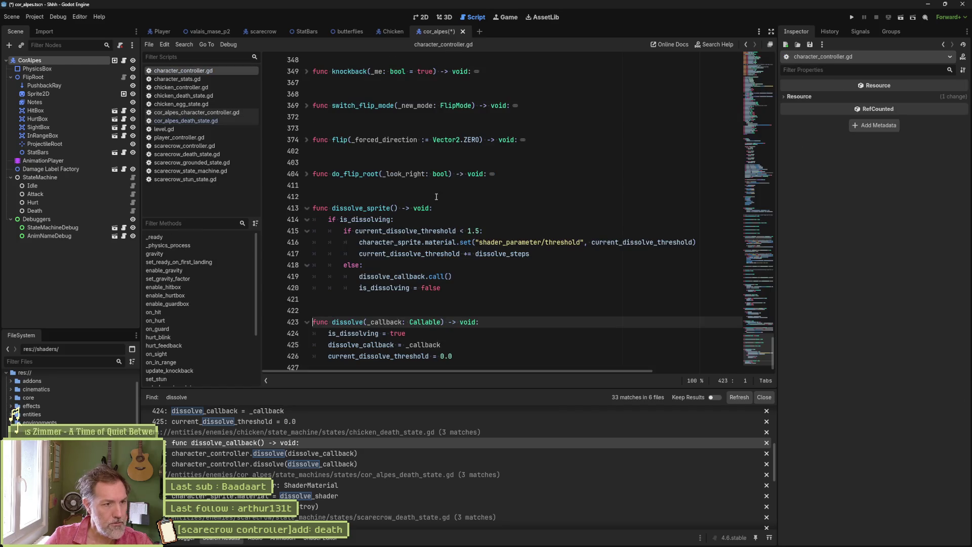
Step: Start a new line 425 after is_dissolving = true with character_sprite.material
left_click(415, 328)
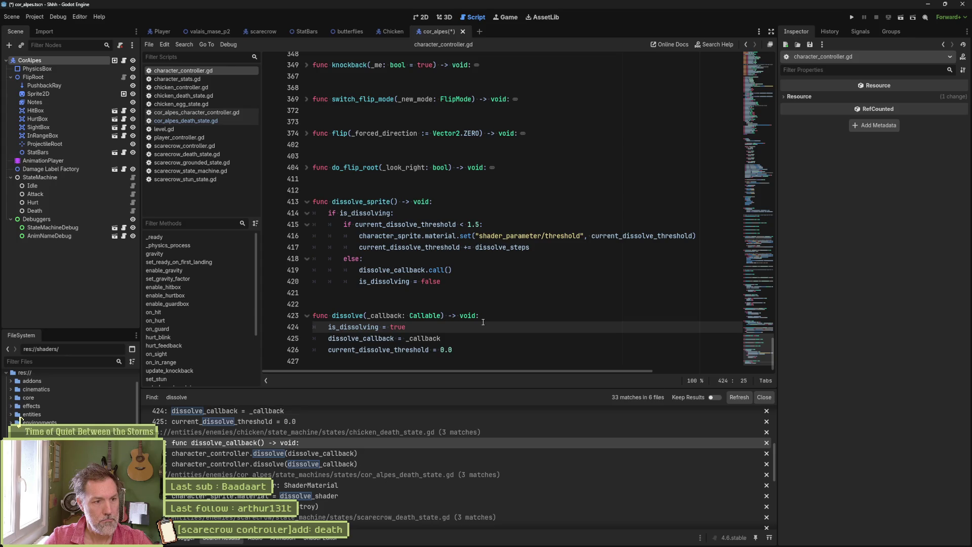
key("Return")
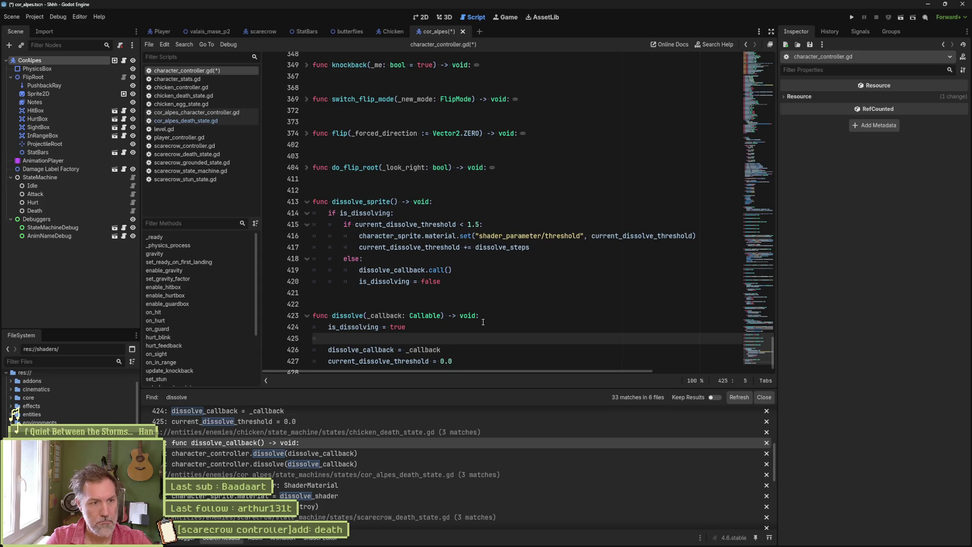
type("cha")
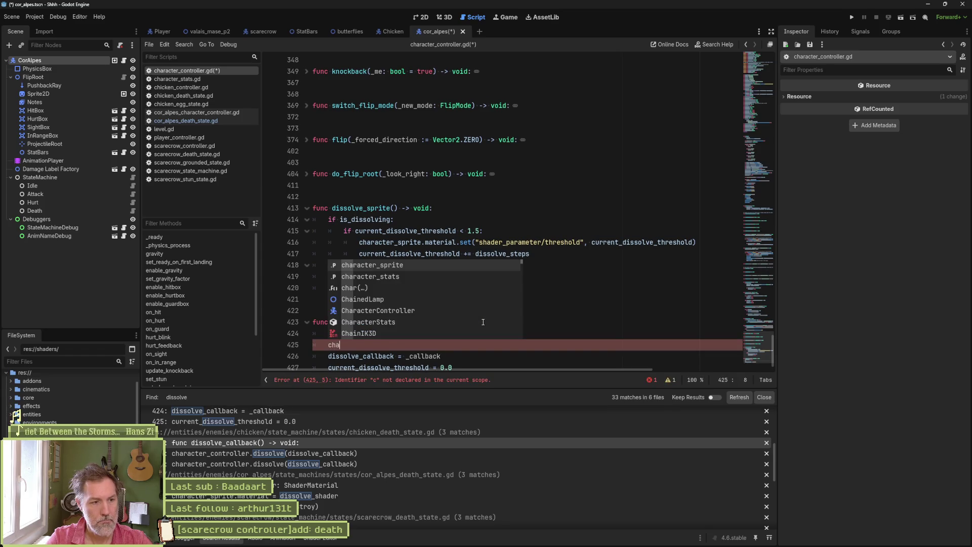
key("Return")
type(".")
type("material.set(")
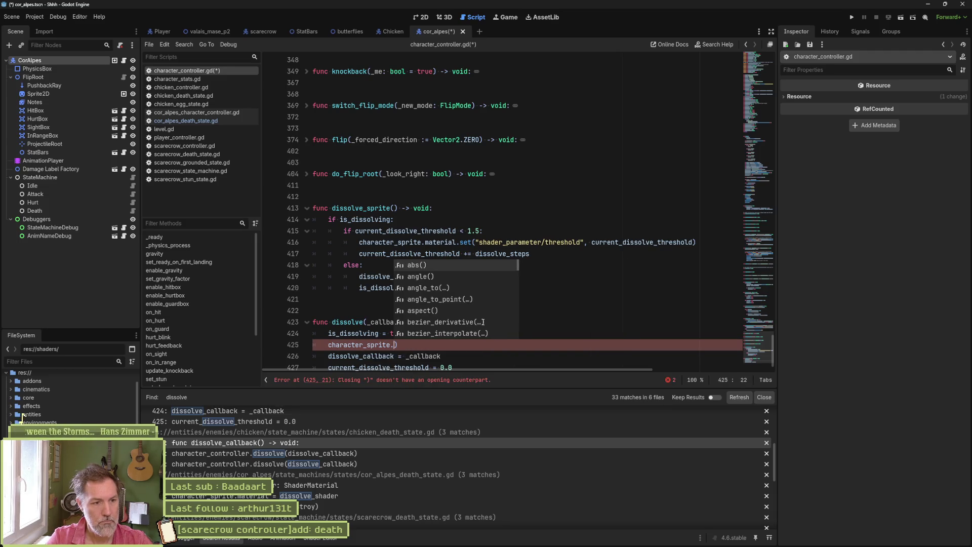
type("ma")
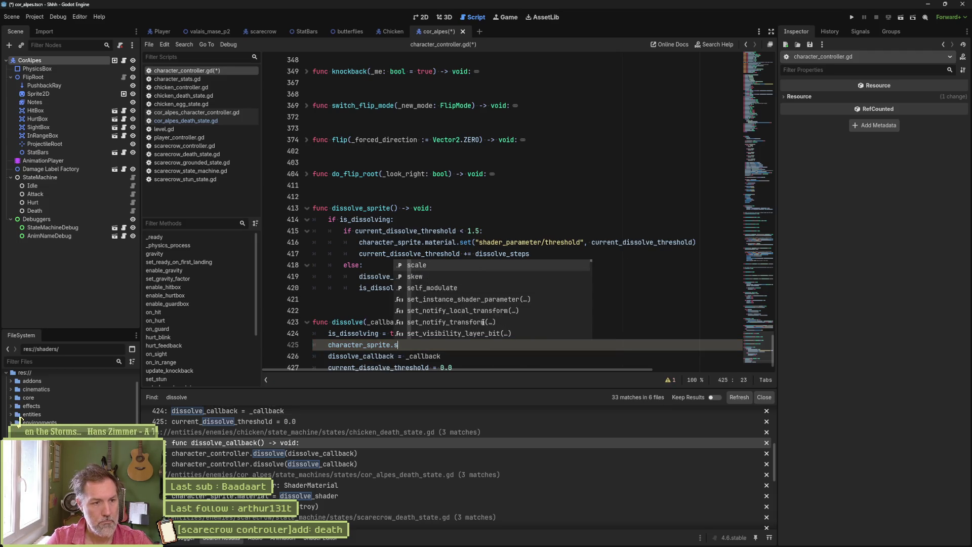
type("terial")
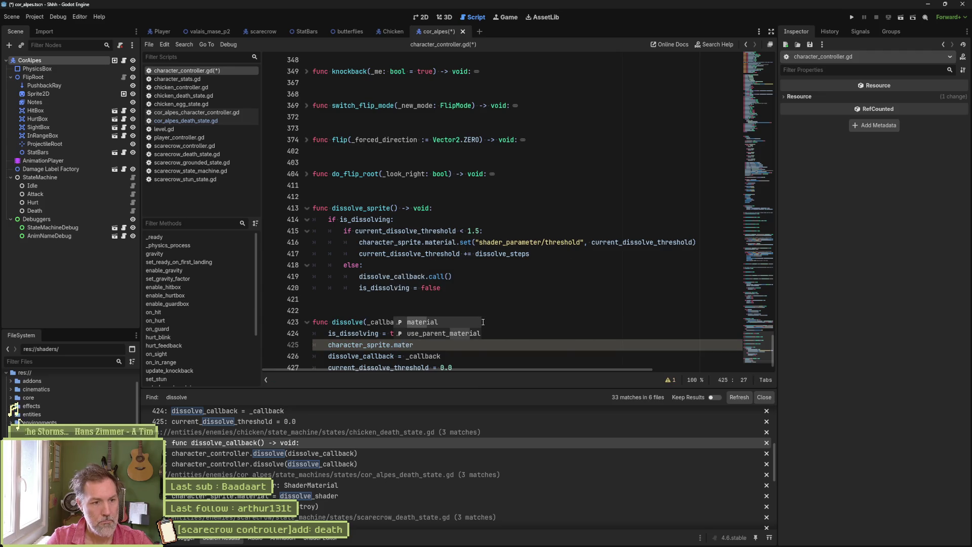
key("Return")
Step: Assign dissolve_shader to character_sprite.material, removing the stray partial text
type(".sha")
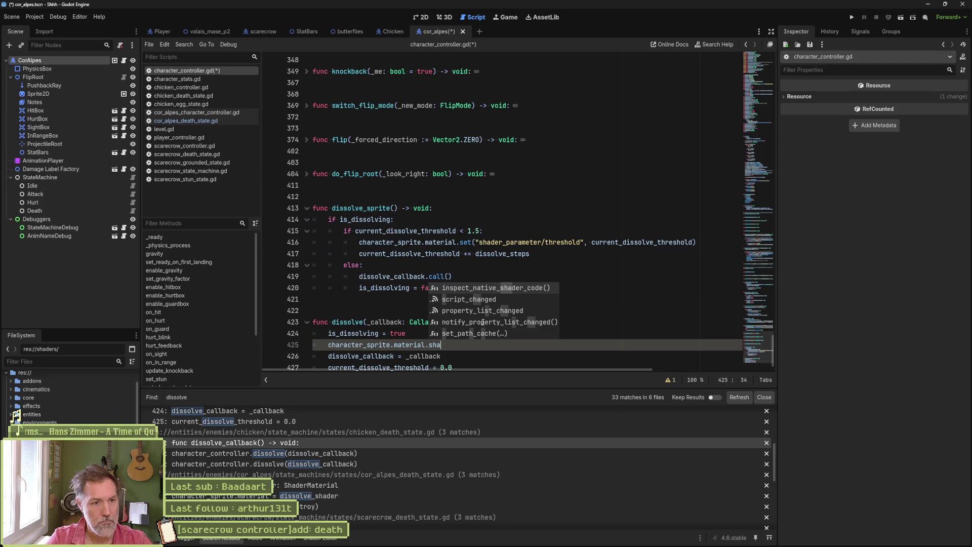
key("BackSpace")
key("BackSpace")
key("BackSpace")
key("BackSpace")
type(" = ")
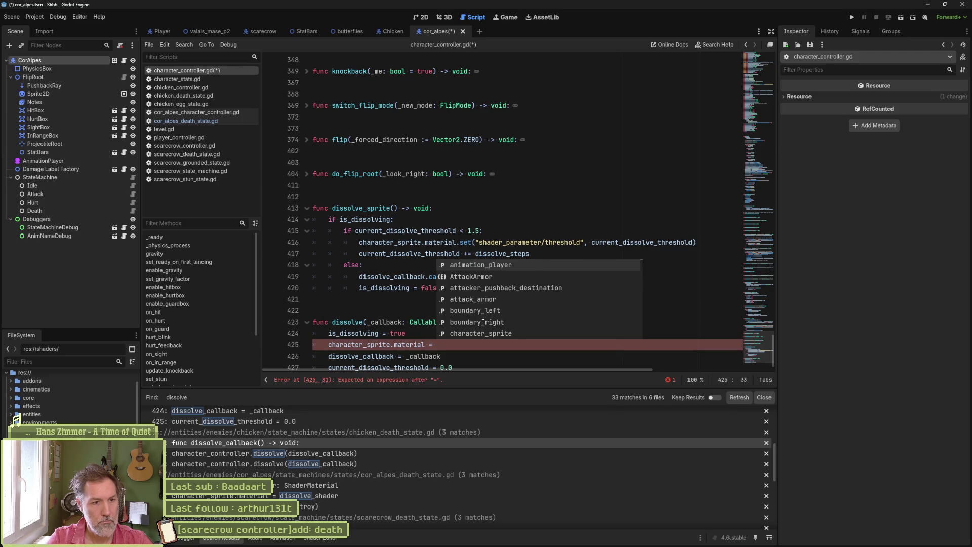
type("di")
key("Return")
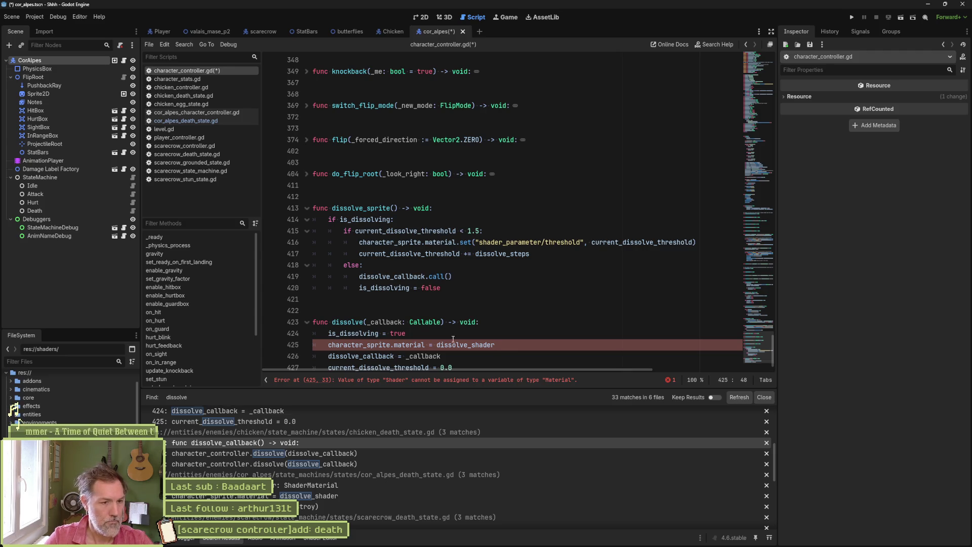
type(".")
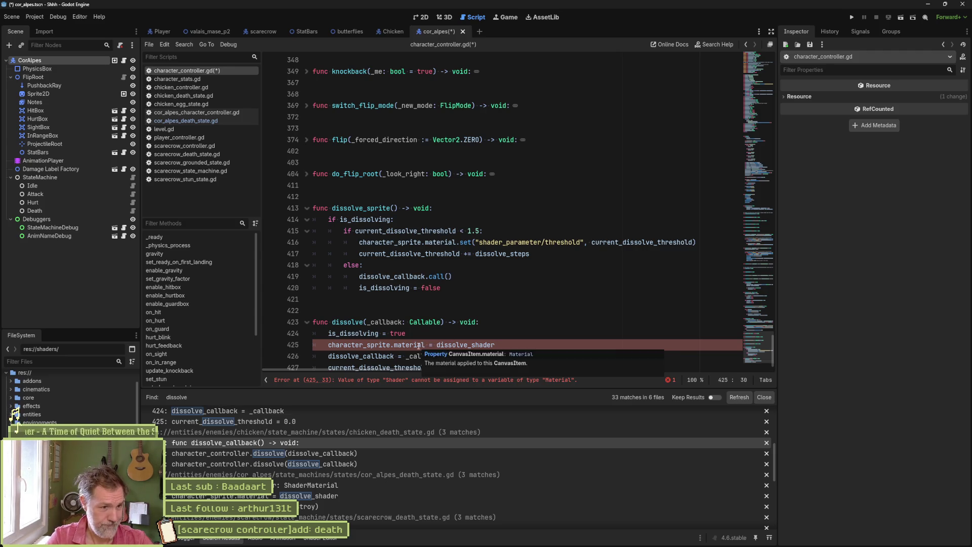
type("set")
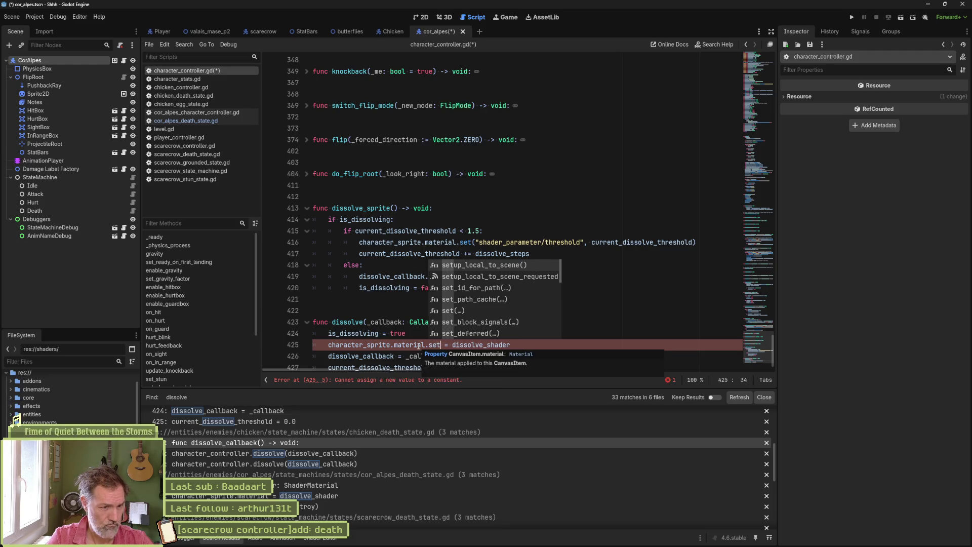
type("_")
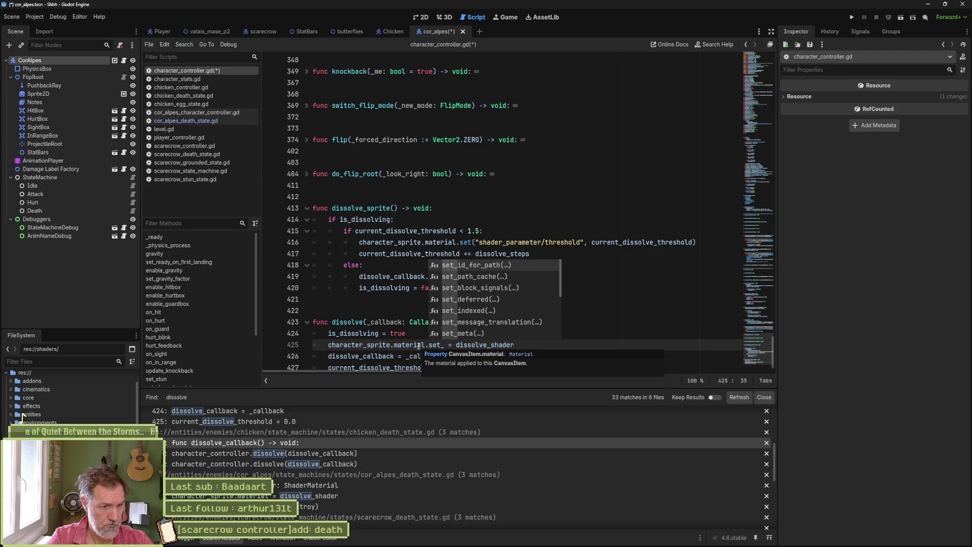
type("s")
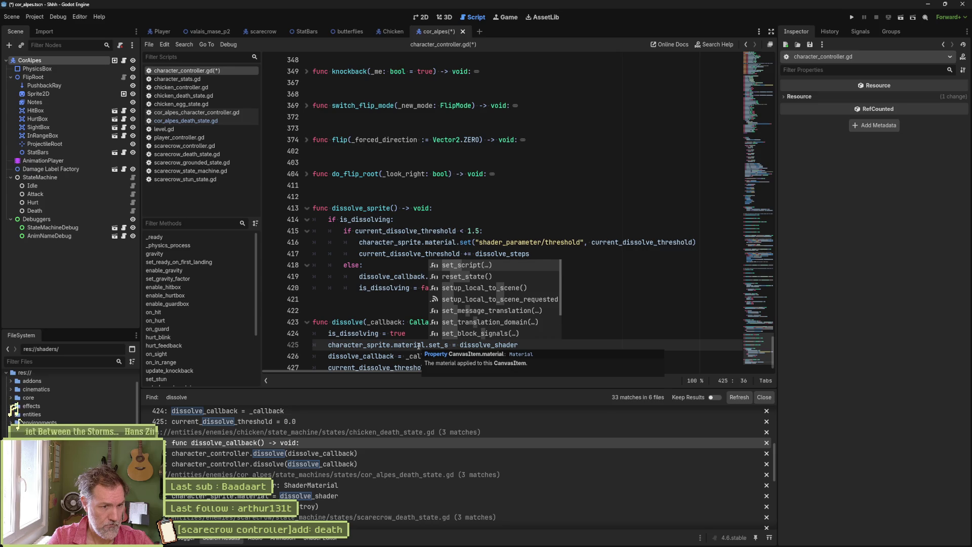
key("BackSpace")
key("BackSpace")
key("BackSpace")
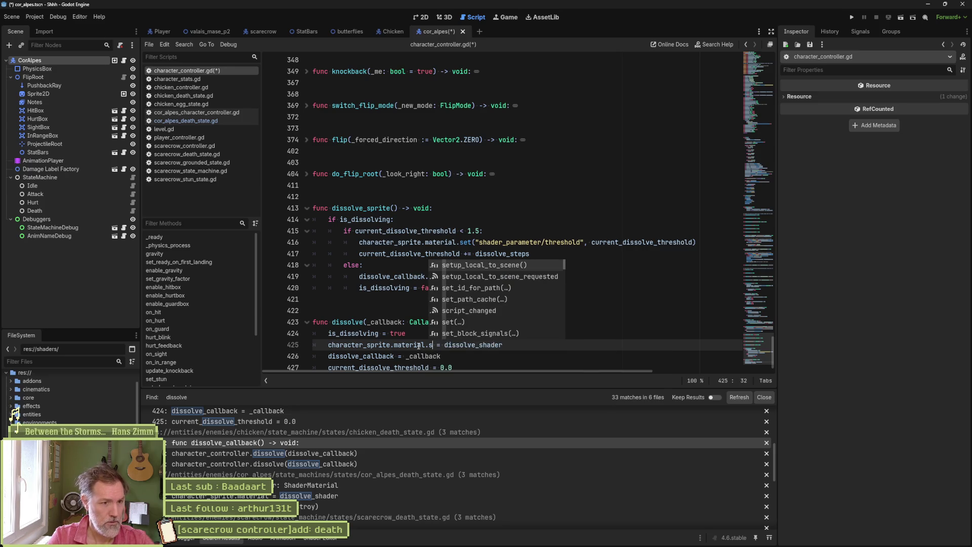
key("BackSpace")
key("BackSpace")
Step: Open the CanvasItem documentation for the material property and select the Sprite2D node
left_click(403, 344)
left_click(403, 344, "ctrl")
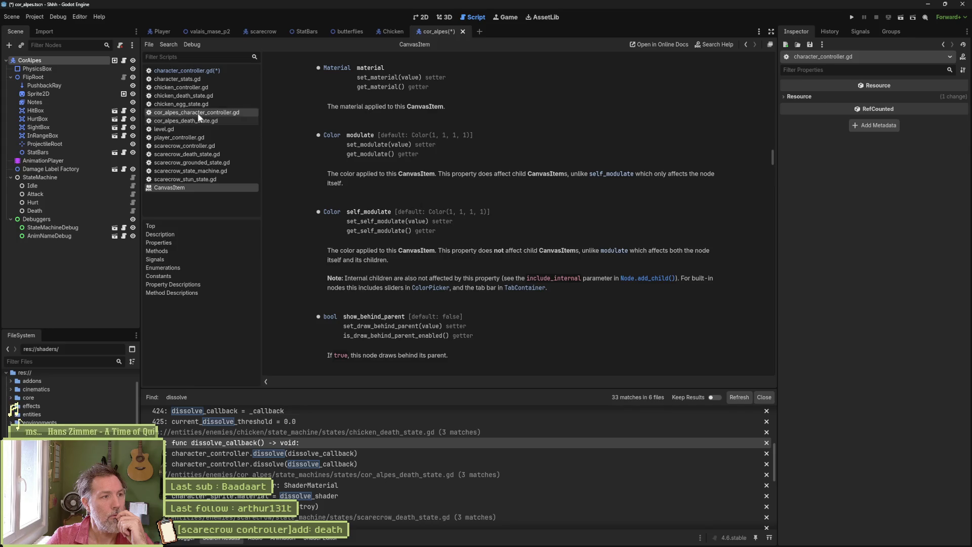
left_click(79, 94)
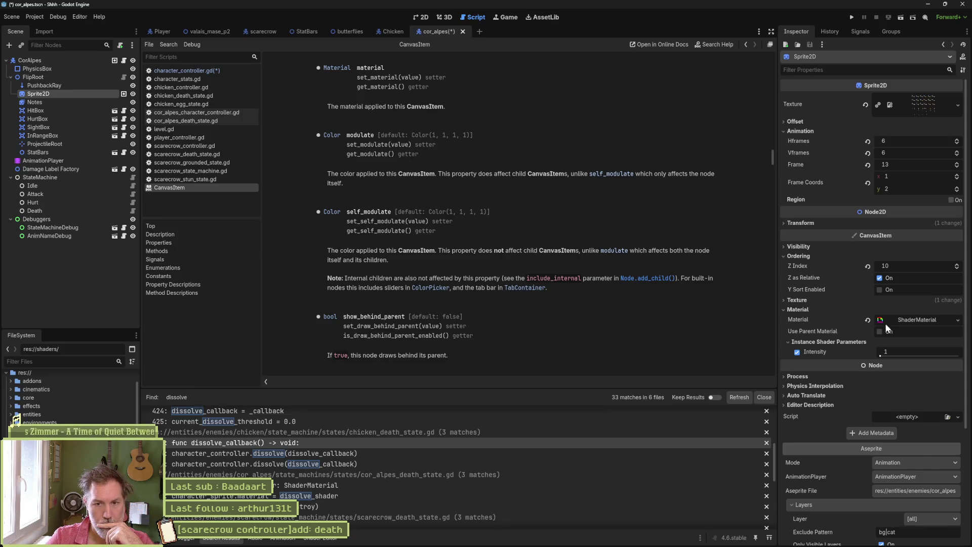
Step: Inspect the Sprite2D's ShaderMaterial in the Inspector and close the CanvasItem docs page
left_click(919, 319)
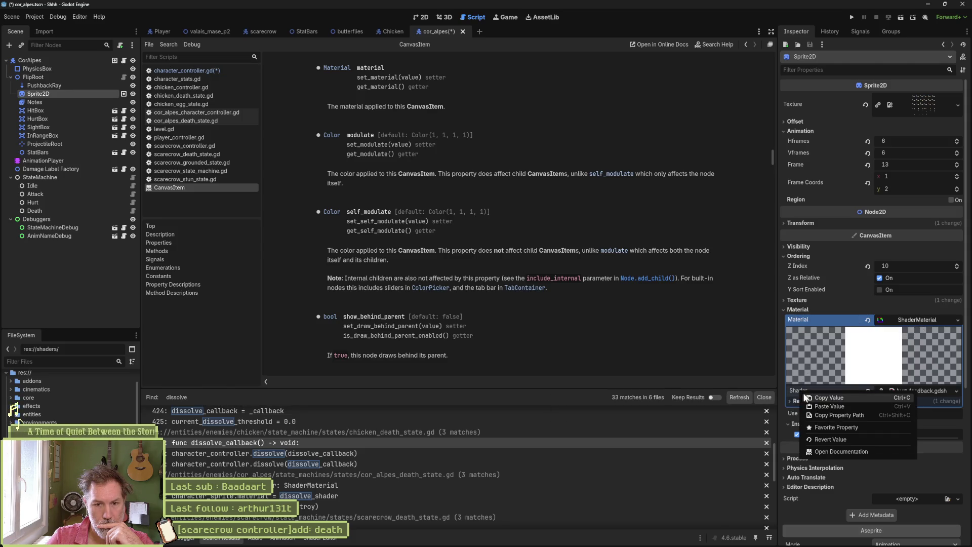
left_click(824, 414)
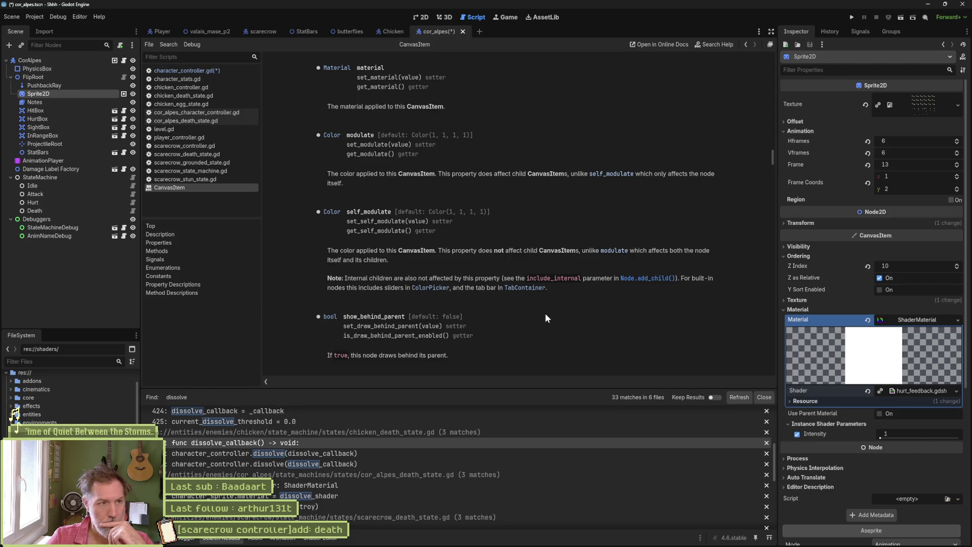
key("ctrl+w")
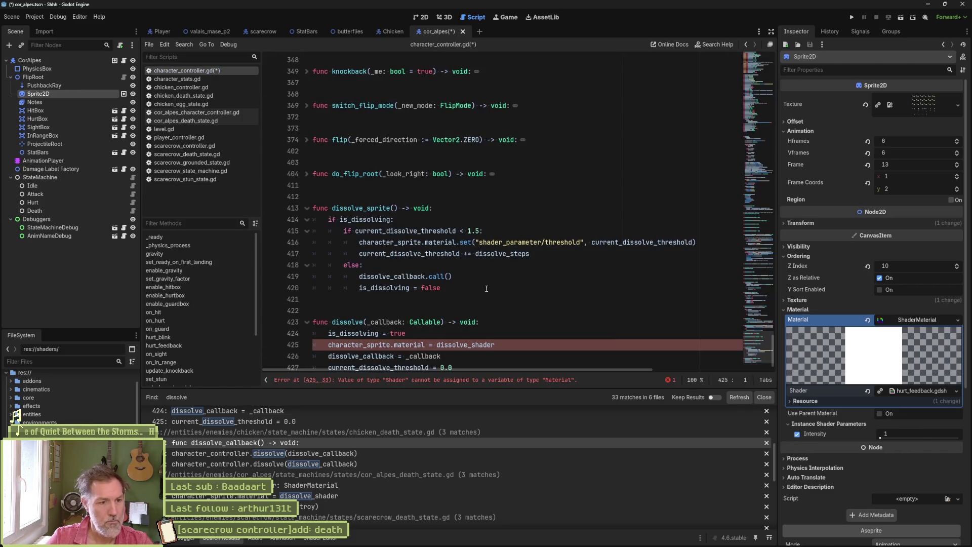
Step: Change line 425 to character_sprite.material.shader = dissolve_shader and save the script
type(".shader")
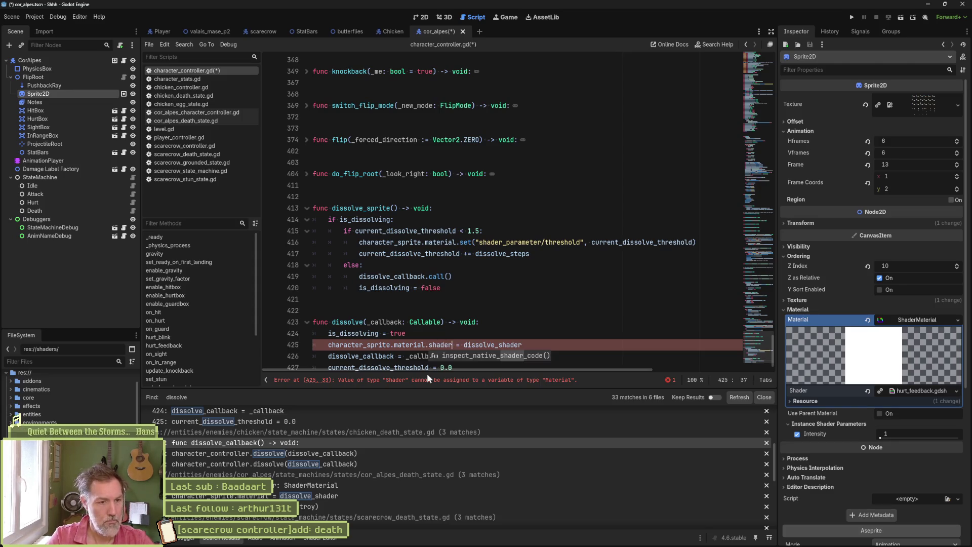
key("ctrl+s")
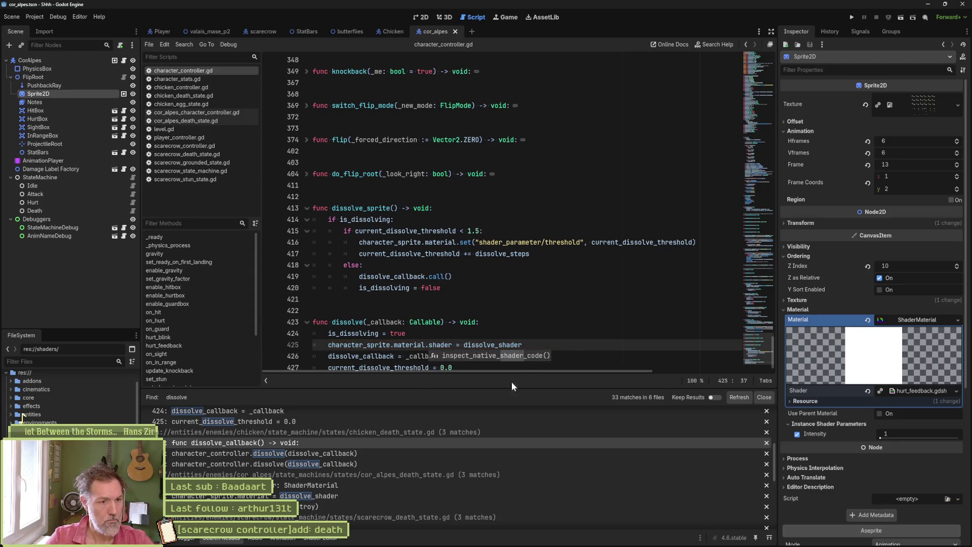
left_click(474, 331)
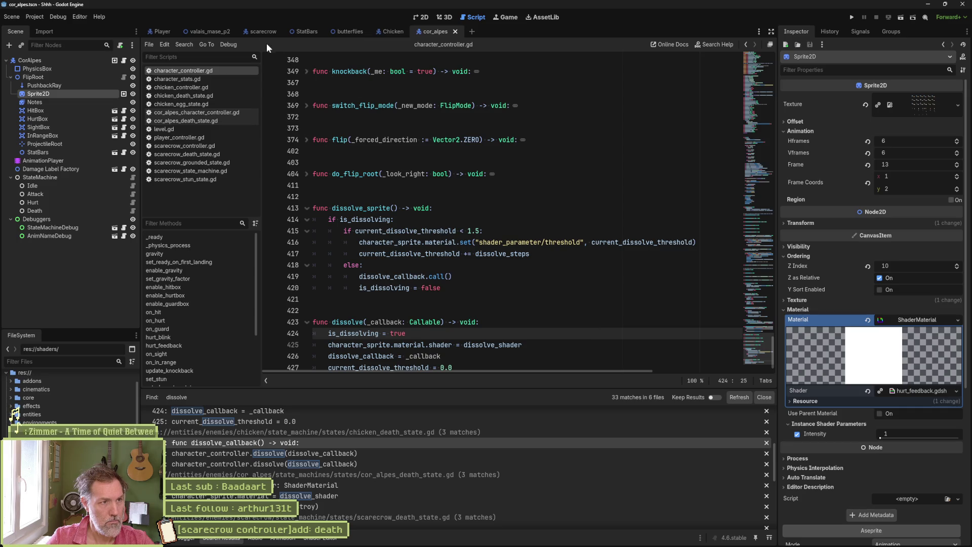
left_click(256, 31)
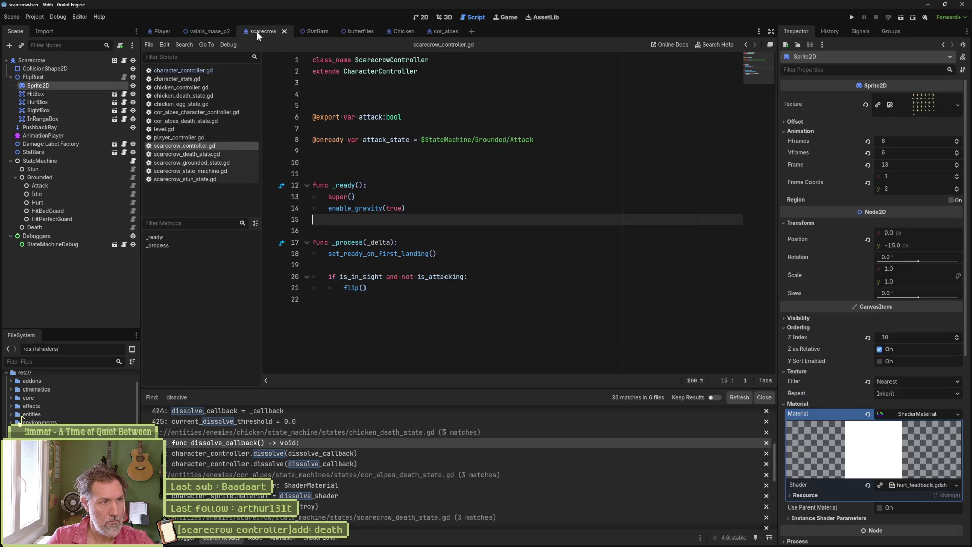
Step: Assign death_dissolve.gdshader as the Scarecrow's Dissolve Shader and run the game with F5
left_click(63, 60)
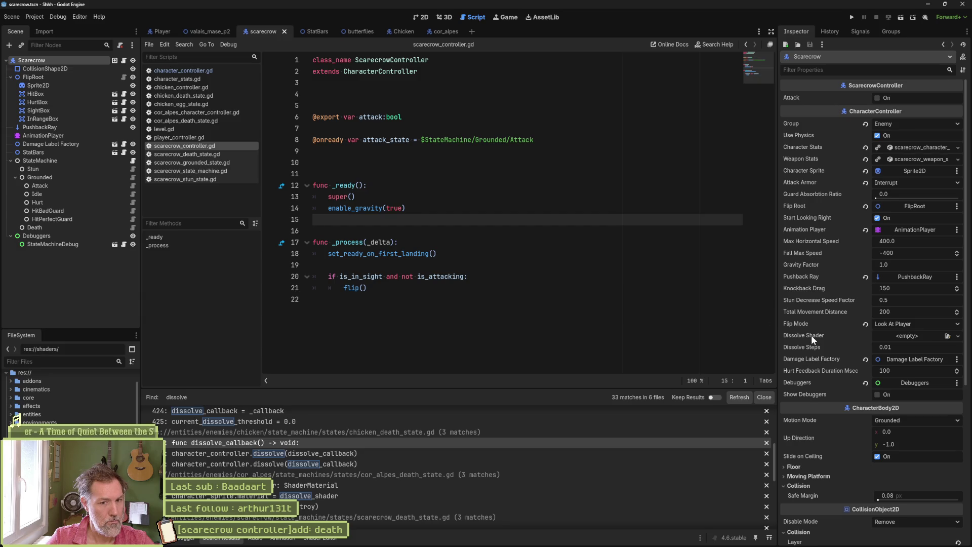
left_click(930, 338)
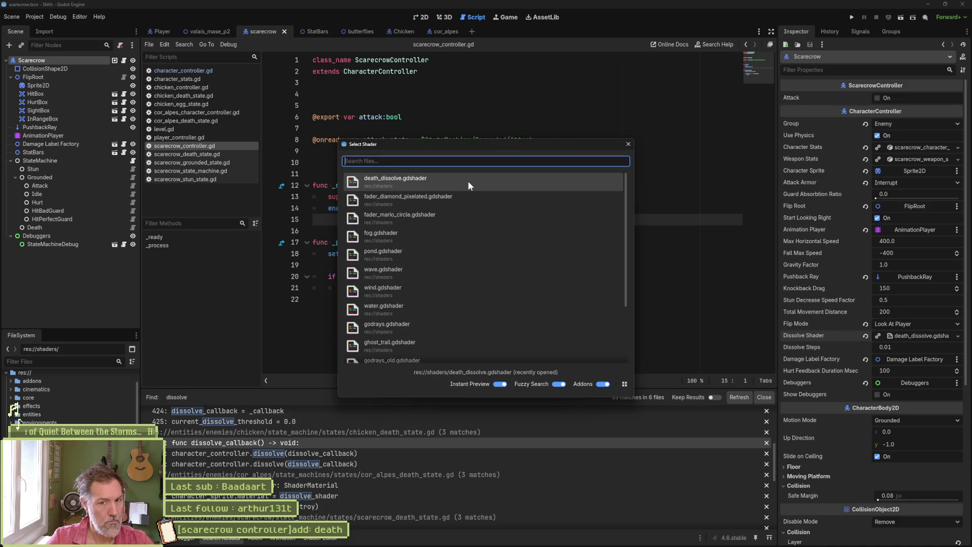
left_click(467, 181)
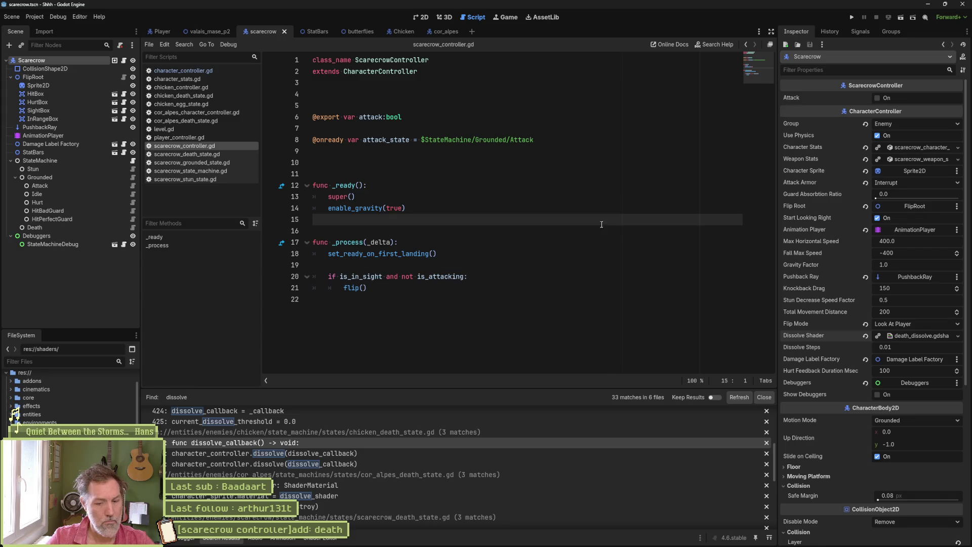
key("F5")
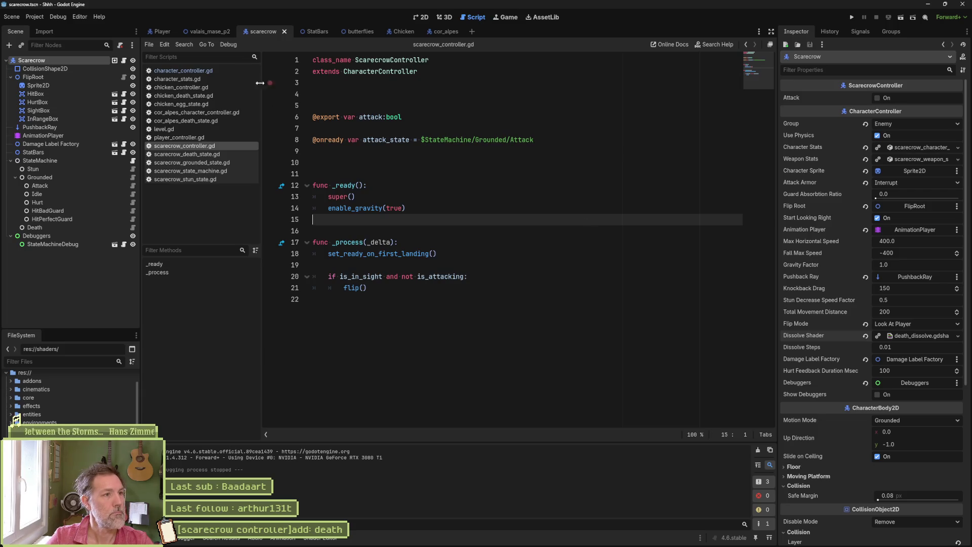
left_click(211, 32)
Step: Run the level, attack the scarecrow, stop the game, then run the project again
key("F6")
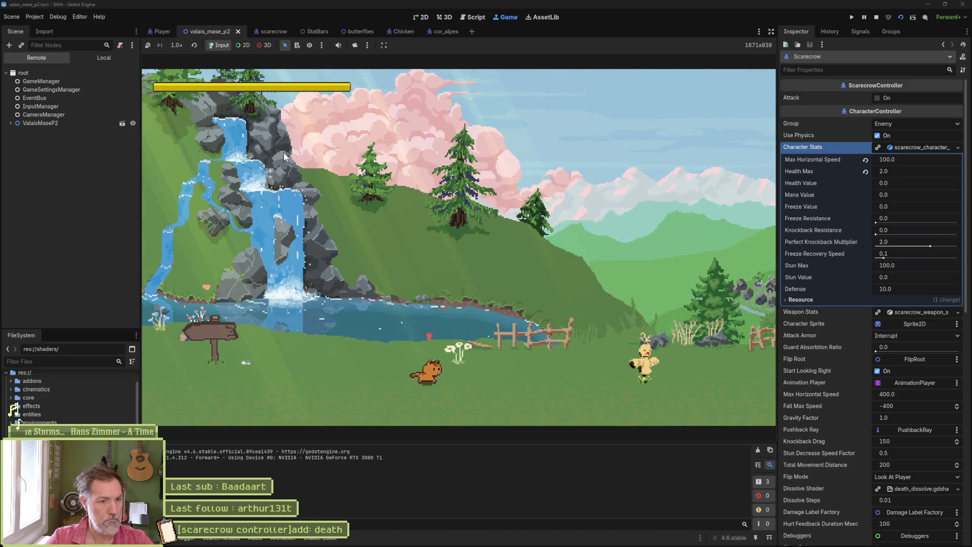
key("Right")
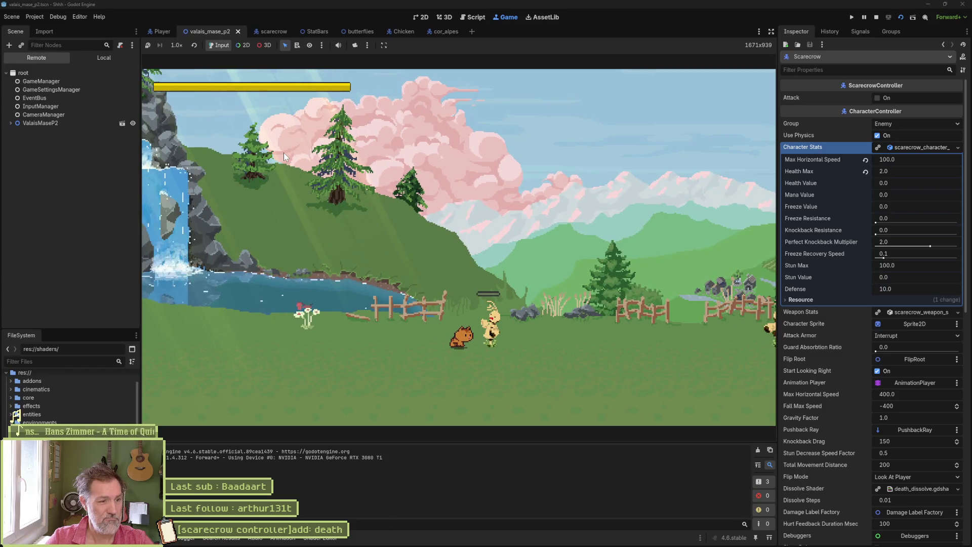
key("F8")
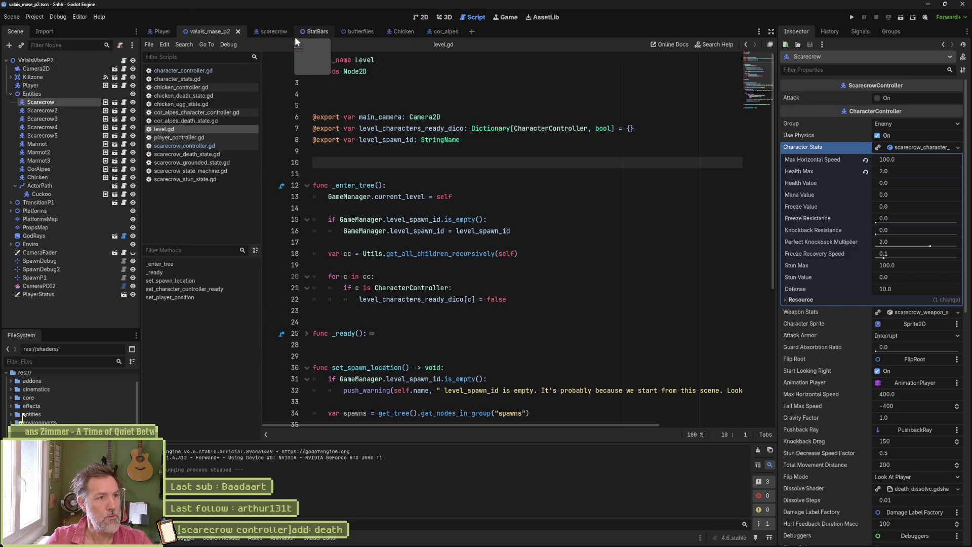
key("F5")
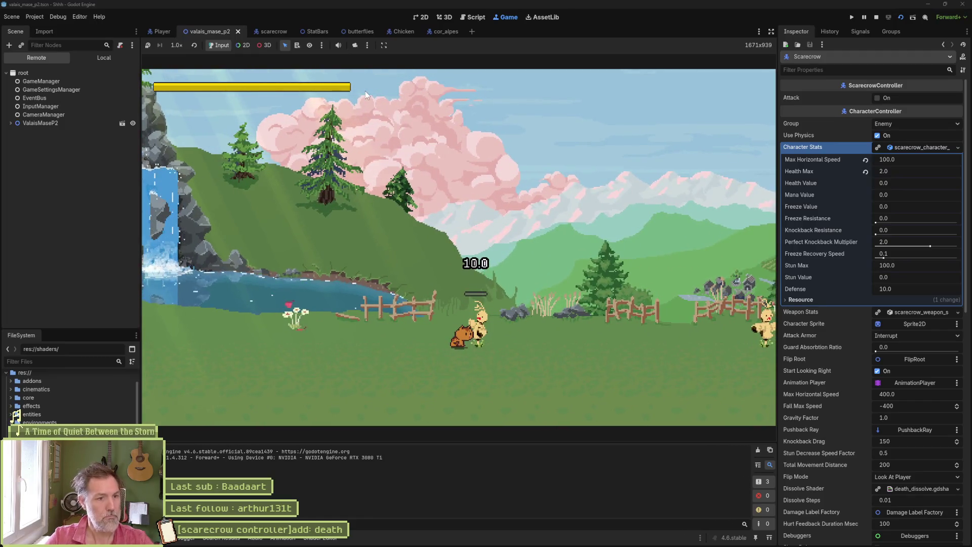
Step: In the remote scene tree, inspect the running scarecrow's Sprite2D and expand its ShaderMaterial
left_click(10, 123)
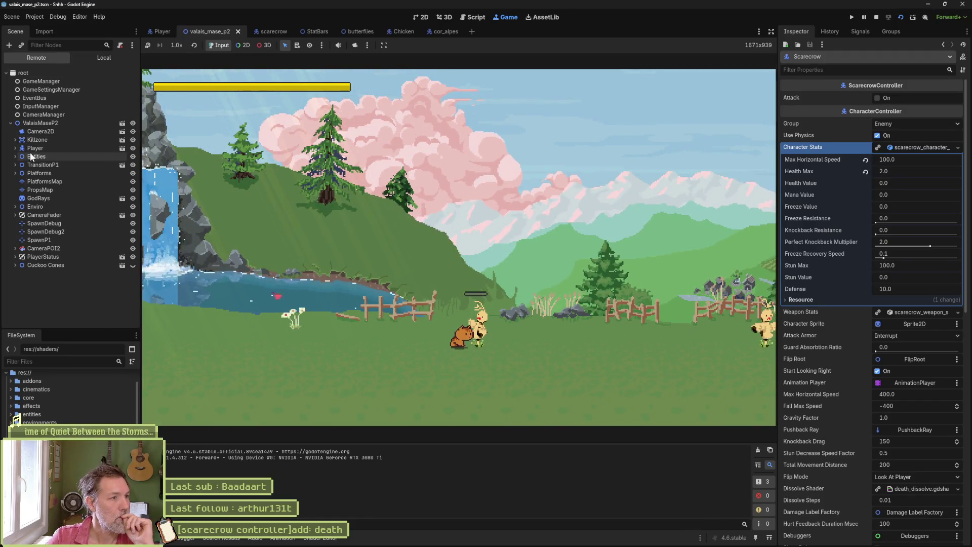
left_click(15, 157)
left_click(45, 165)
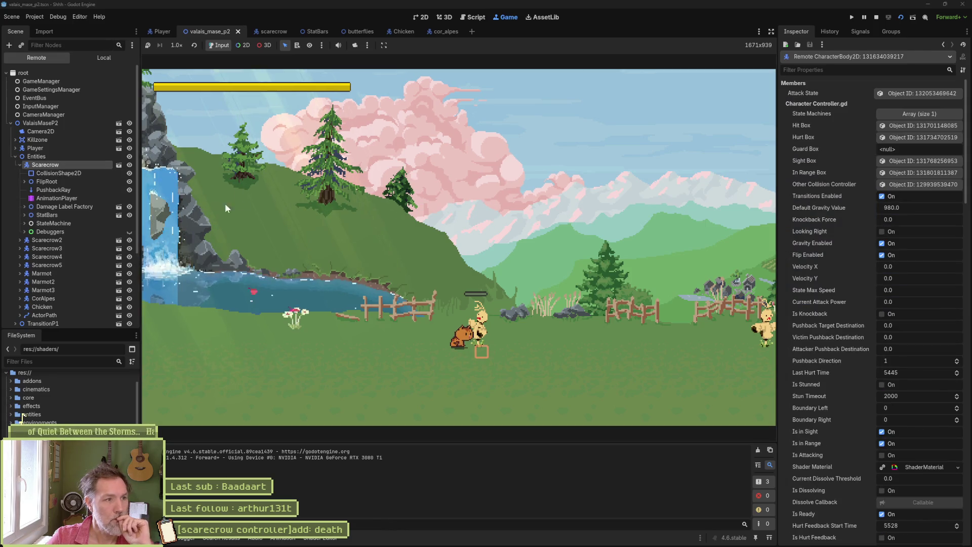
left_click(24, 181)
left_click(52, 190)
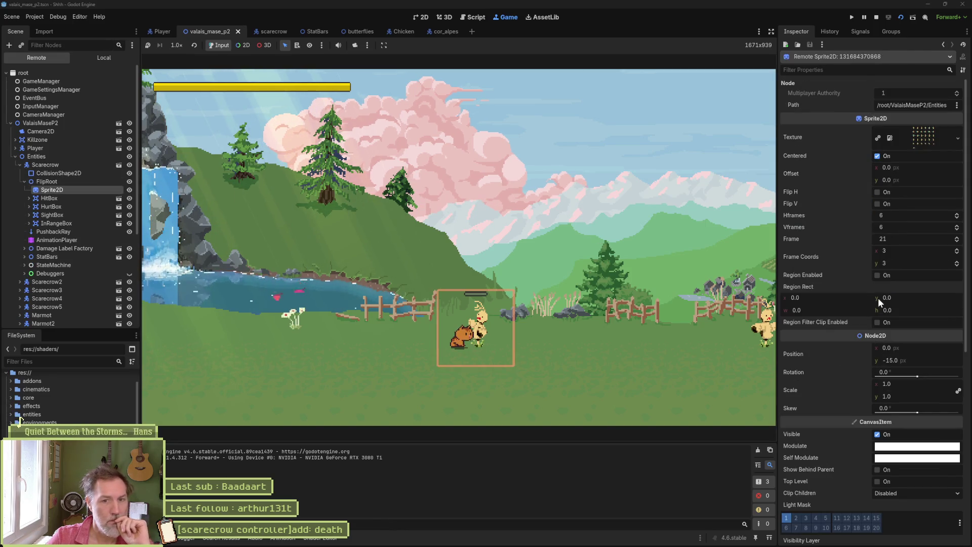
scroll(860, 299, "down", 10)
left_click(907, 344)
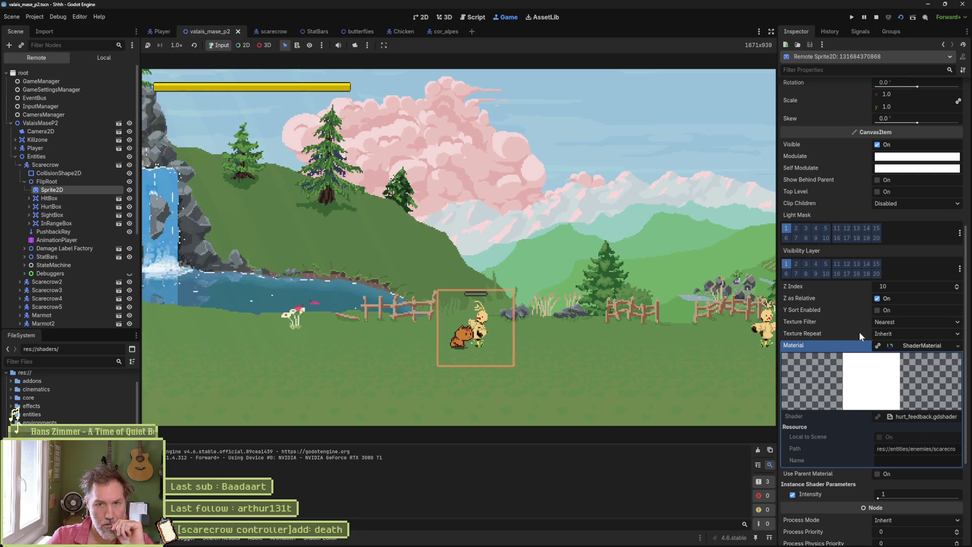
Step: Select the running Scarecrow node and scroll to its Dissolve Shader, death_dissolve.gdshader
scroll(858, 332, "up", 5)
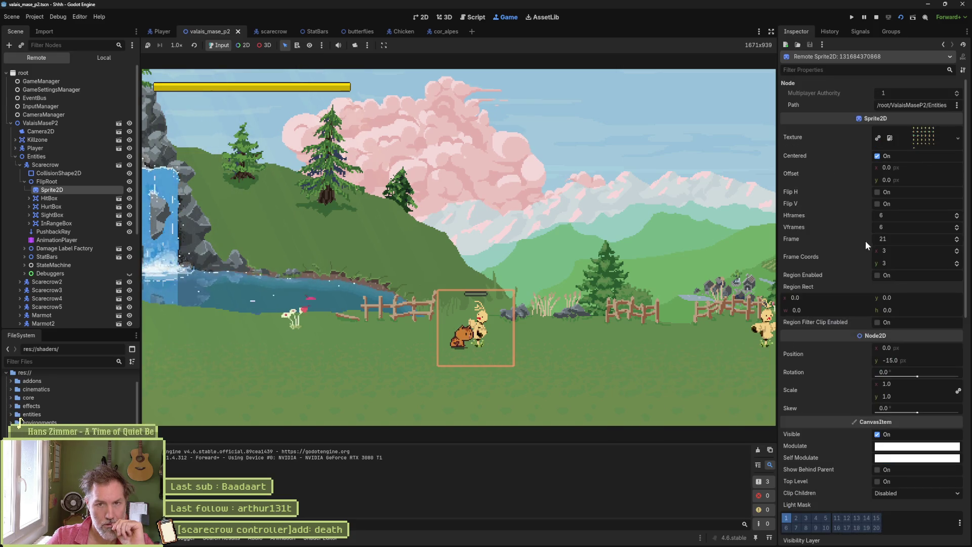
left_click(50, 165)
scroll(850, 256, "down", 4)
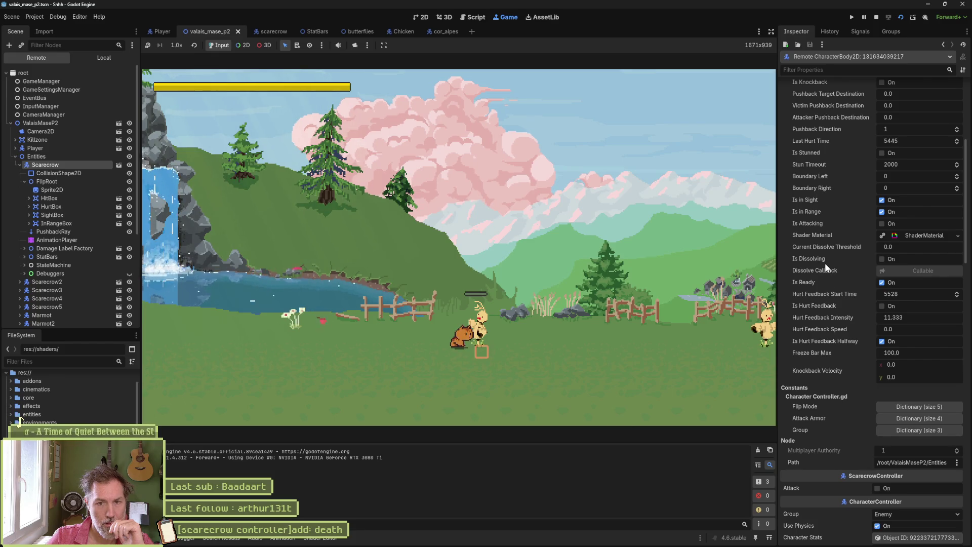
scroll(830, 289, "down", 7)
scroll(830, 291, "down", 2)
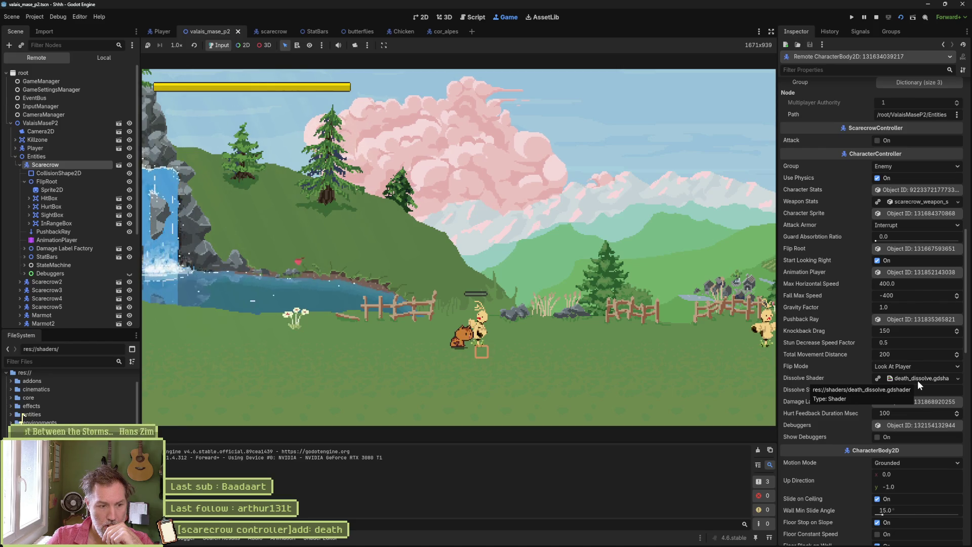
Step: Stop the game and enable Show Debuggers on the Scarecrow node
left_click(877, 21)
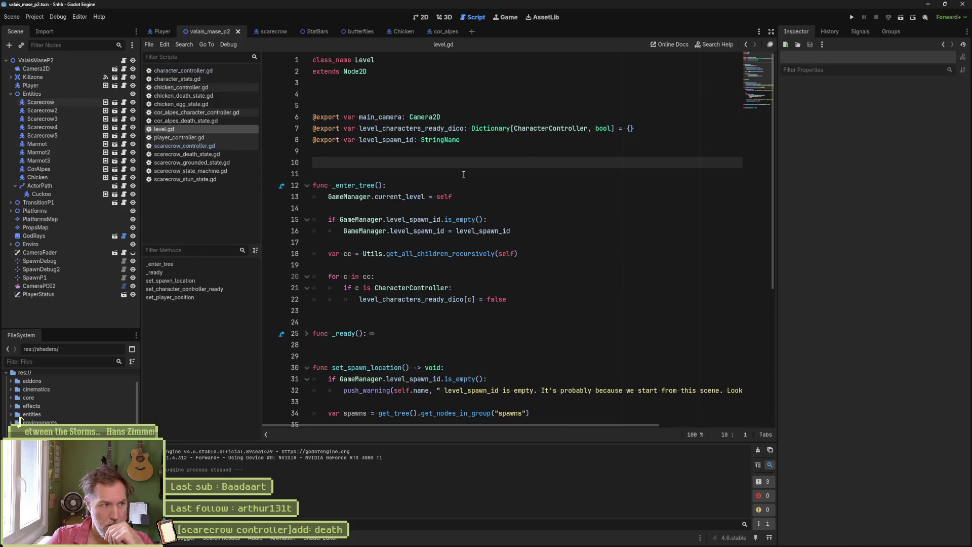
left_click(53, 102)
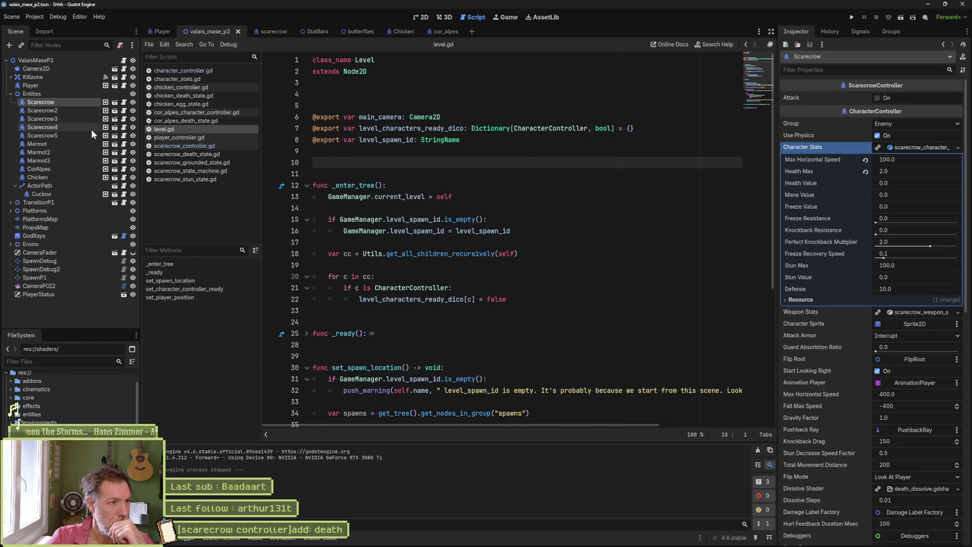
scroll(815, 381, "down", 3)
scroll(814, 381, "down", 2)
left_click(877, 374)
Step: Save, playtest hitting the scarecrow into its Death state, and stop the game
key("ctrl+s")
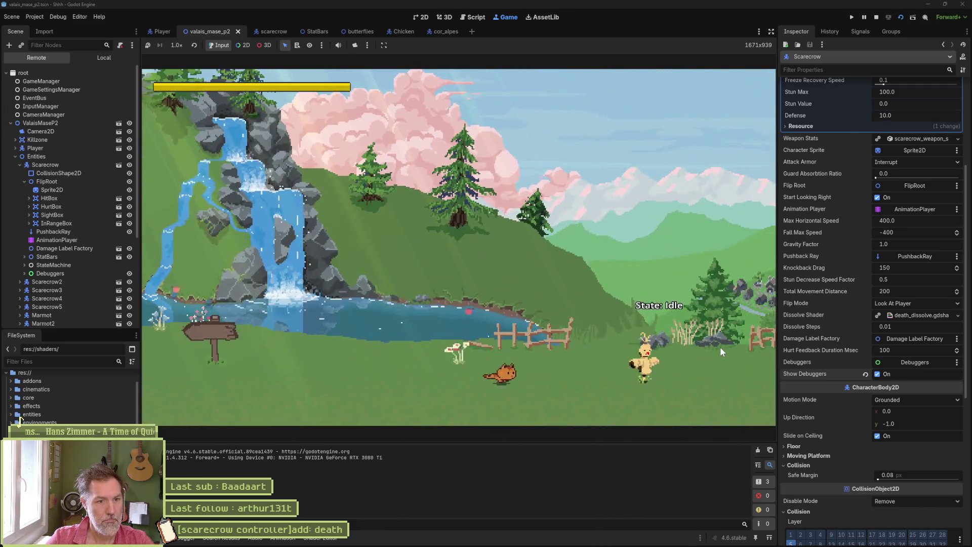
key("Right")
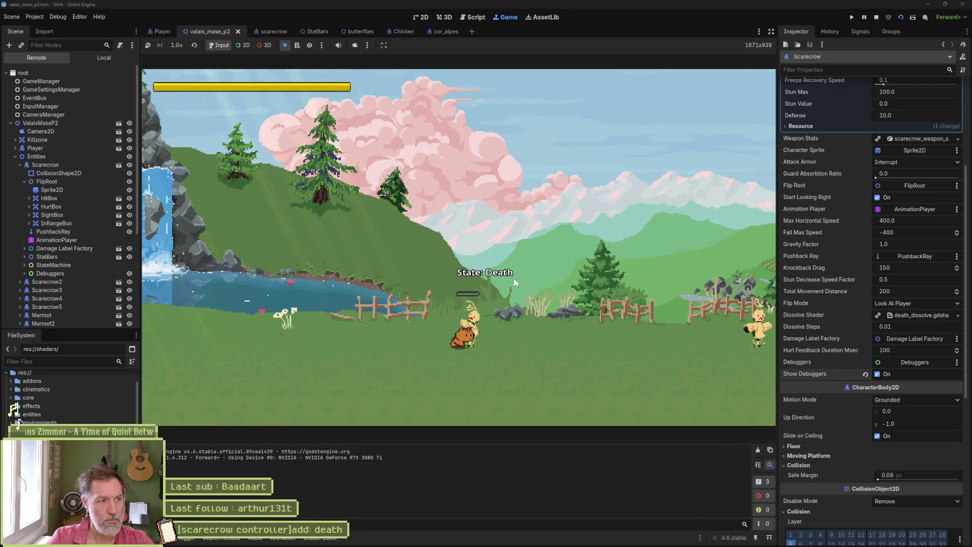
key("F8")
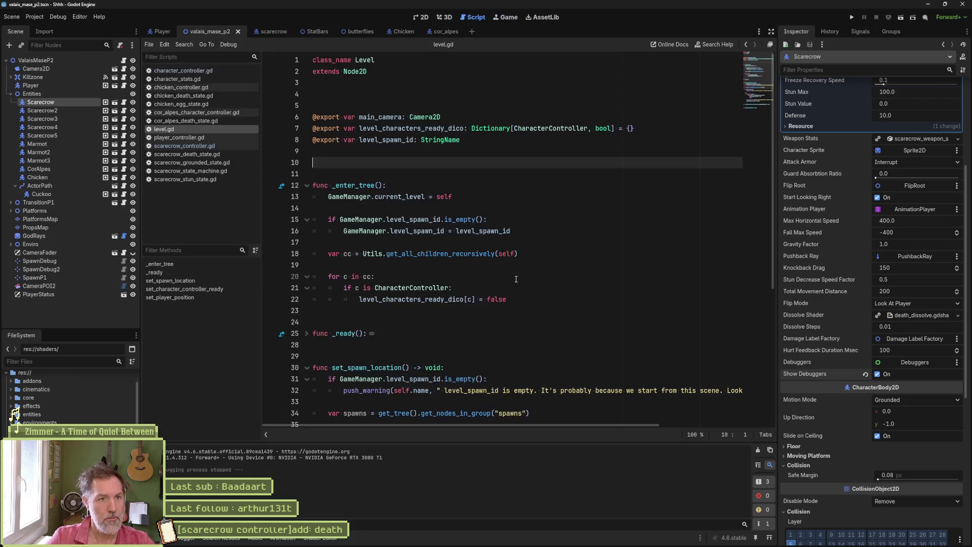
Step: Copy the dissolve(dissolve_callback) call into enter_state of scarecrow_death_state.gd, save, and run the scene
left_click(204, 156)
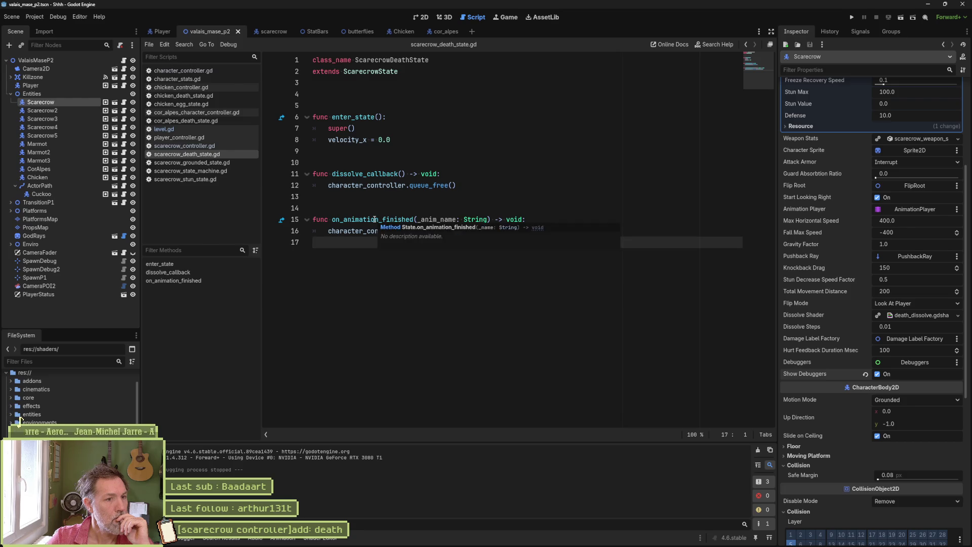
double_click(403, 219)
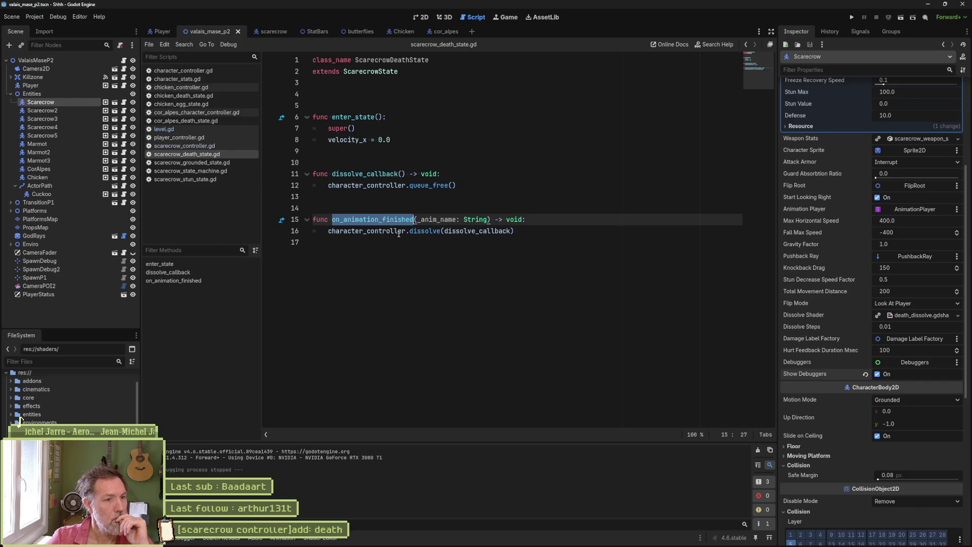
left_click_drag(516, 236, 529, 219)
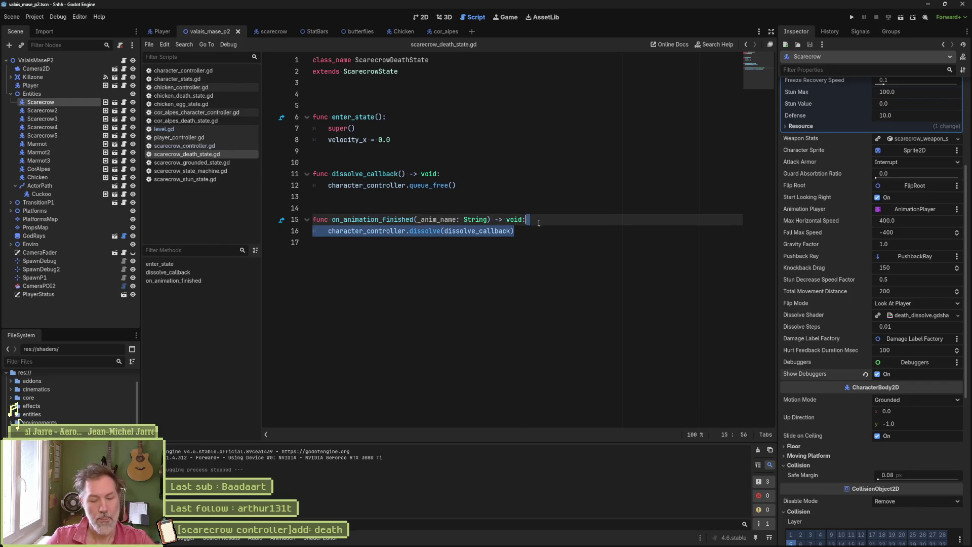
key("ctrl+c")
key("Up")
key("Up")
key("Up")
key("ctrl+v")
key("ctrl+s")
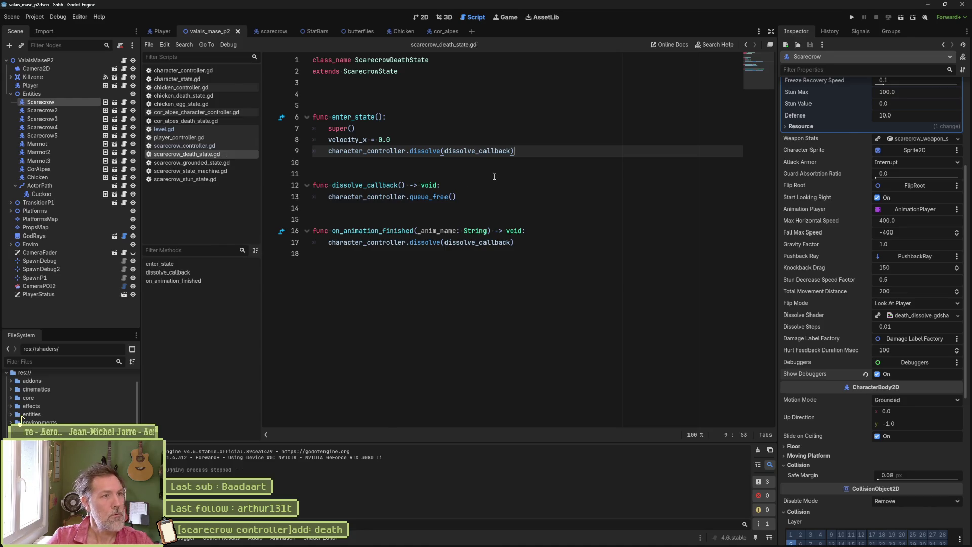
key("F6")
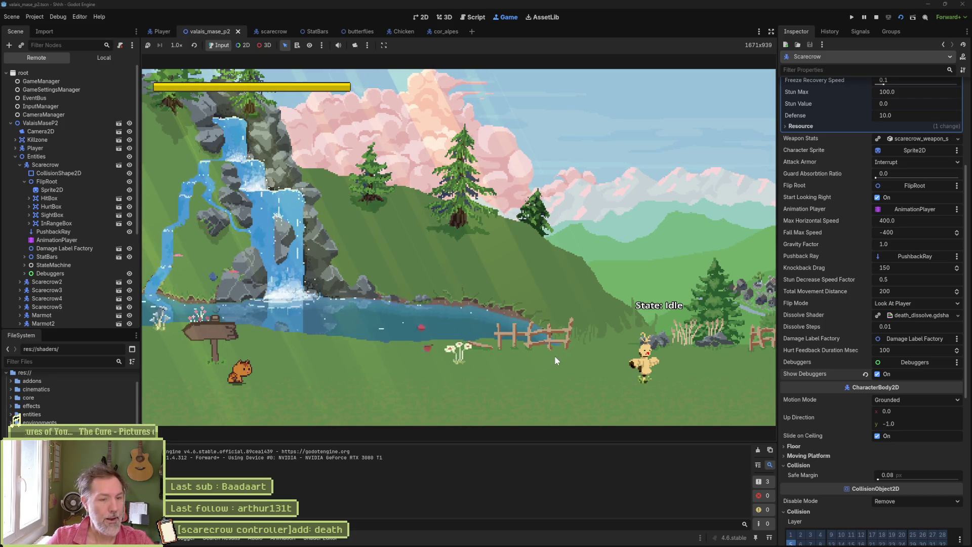
Step: Kill both scarecrows in the running game, stop it, and open character_controller.gd at dissolve()
key("Right")
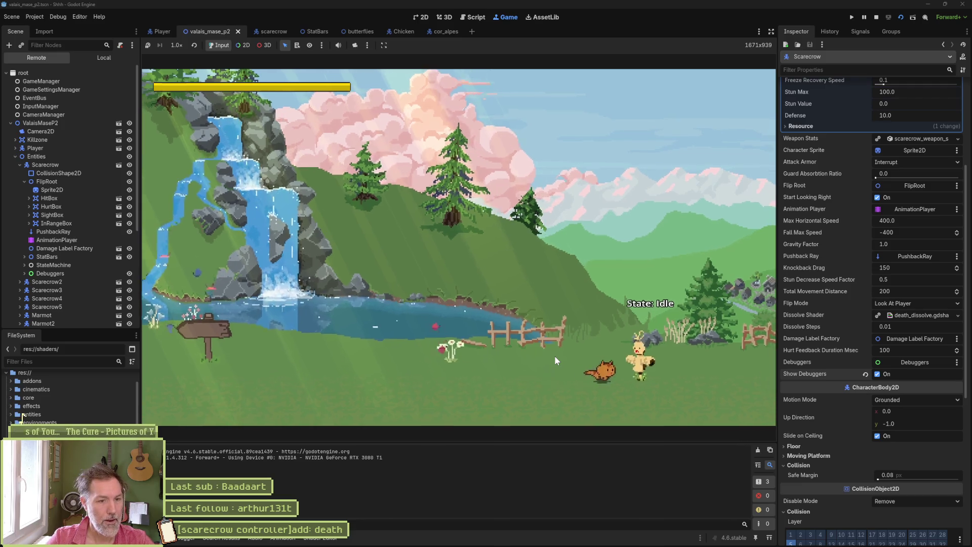
left_click(555, 355)
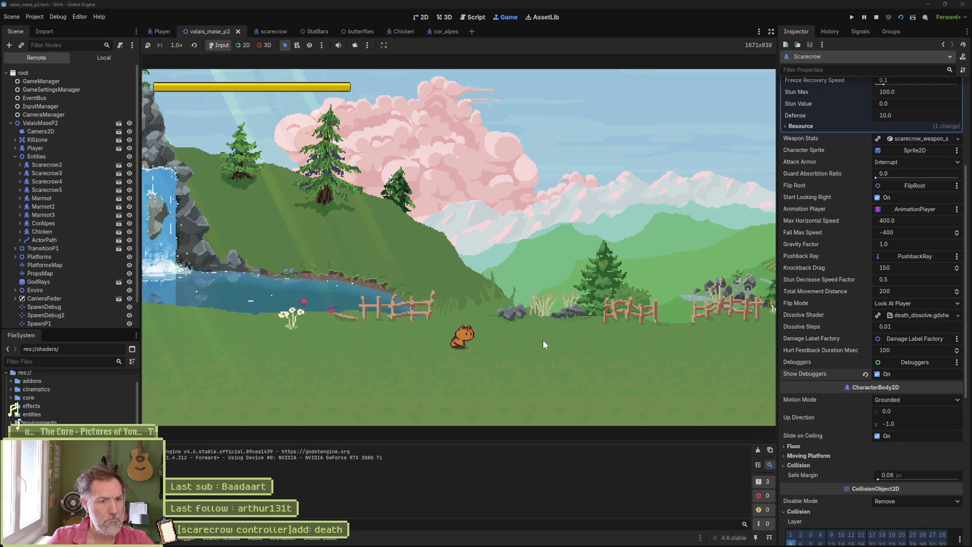
key("Right")
left_click(536, 348)
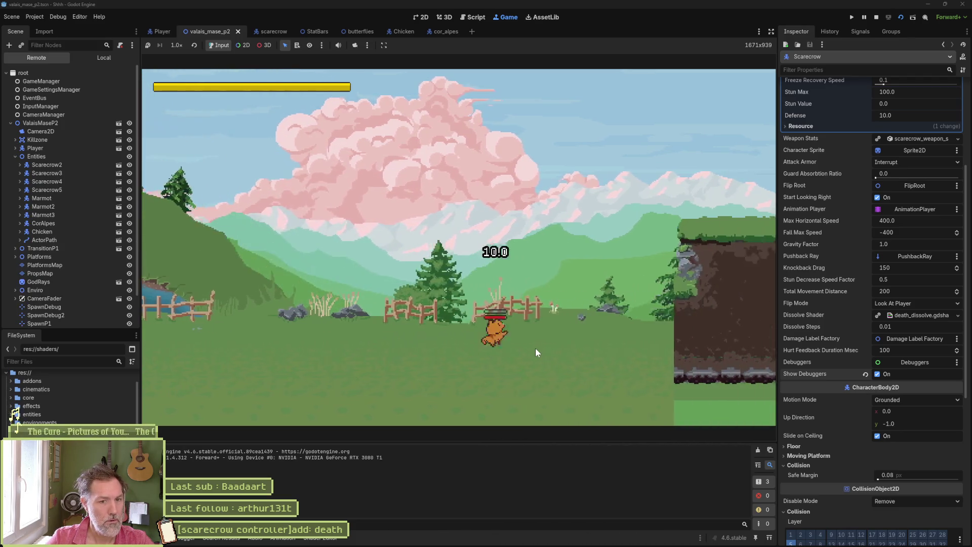
key("F8")
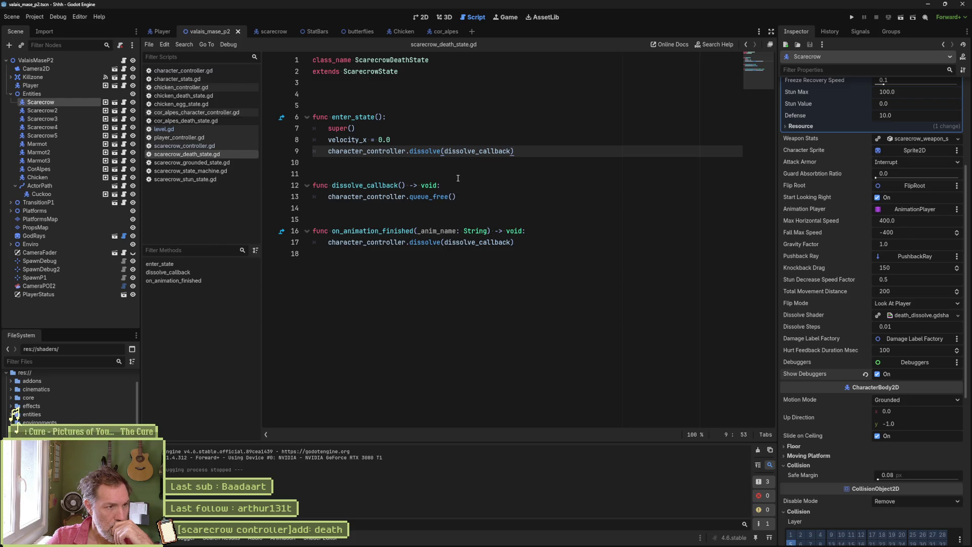
left_click(221, 77)
left_click(223, 70)
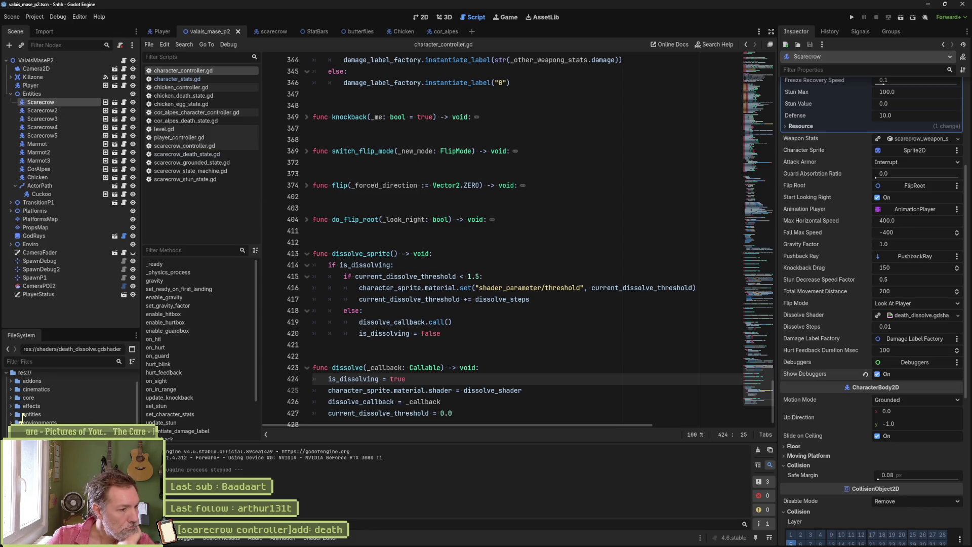
Step: Open death_dissolve.gdshader from the FileSystem dock and select all of its code to copy
double_click(61, 455)
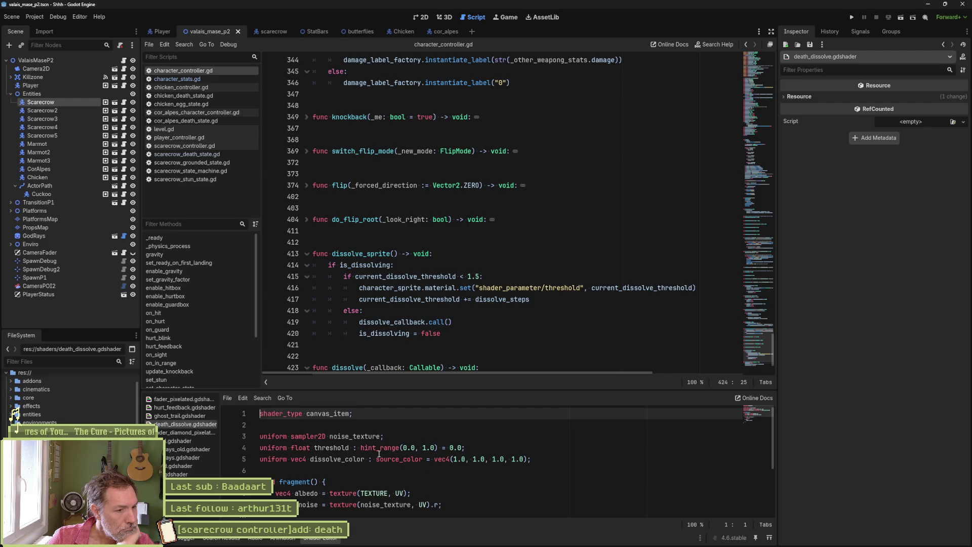
scroll(420, 460, "down", 1)
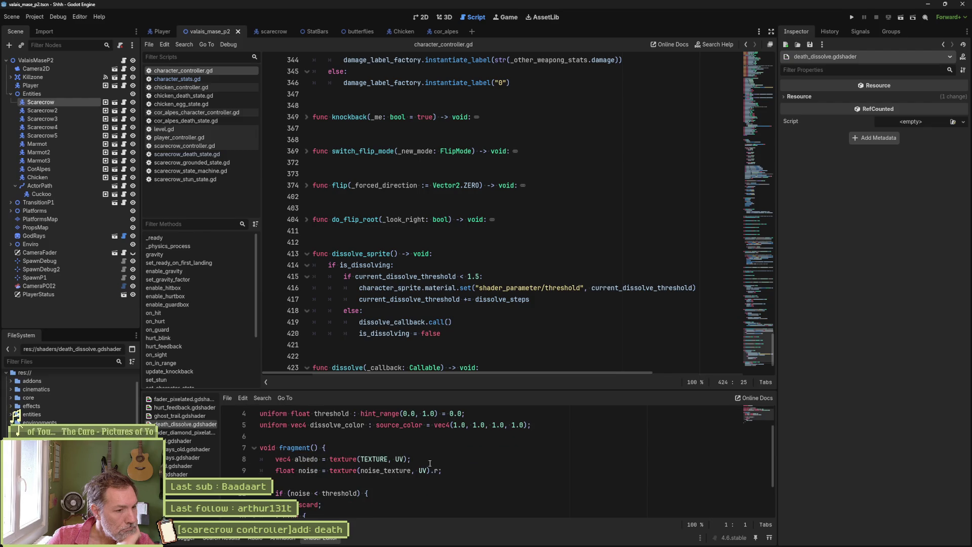
scroll(430, 463, "down", 1)
scroll(427, 466, "up", 2)
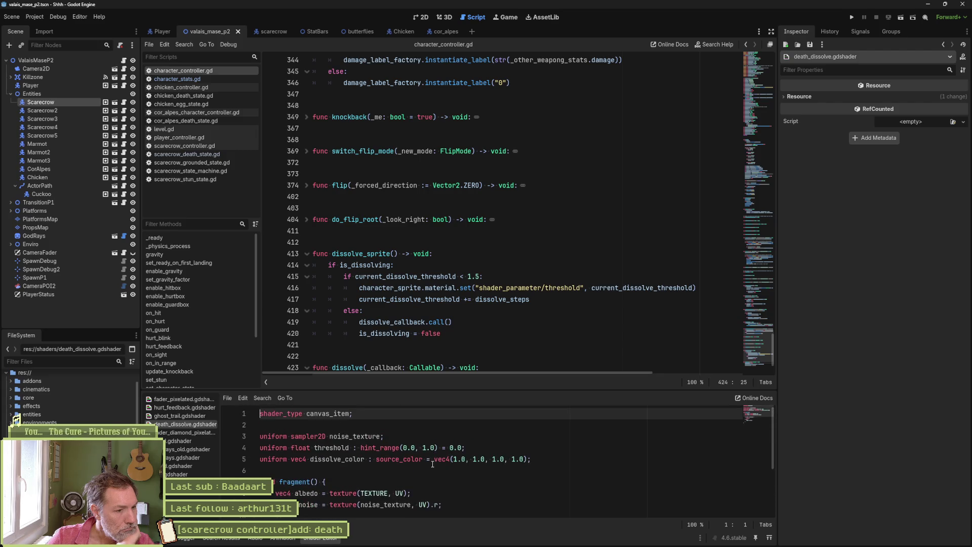
left_click(426, 471)
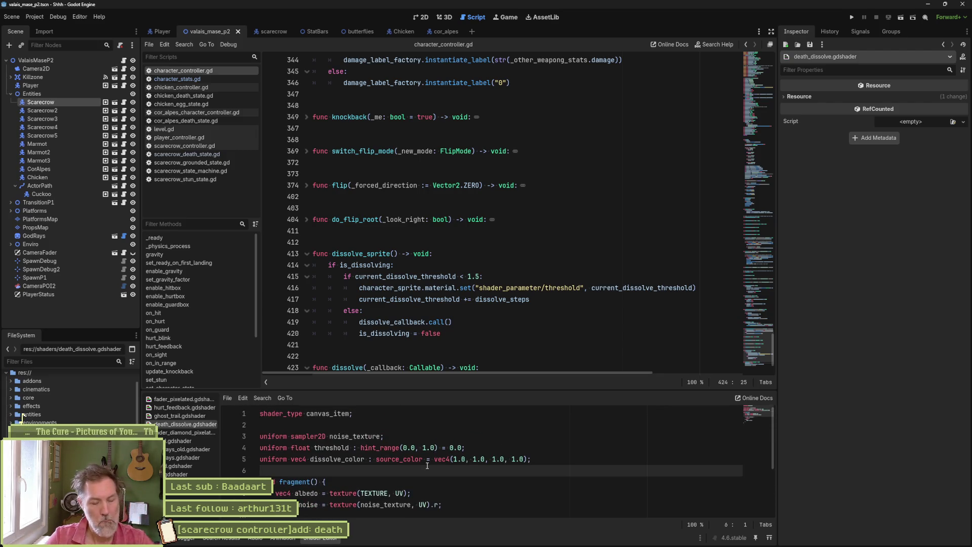
key("ctrl+a")
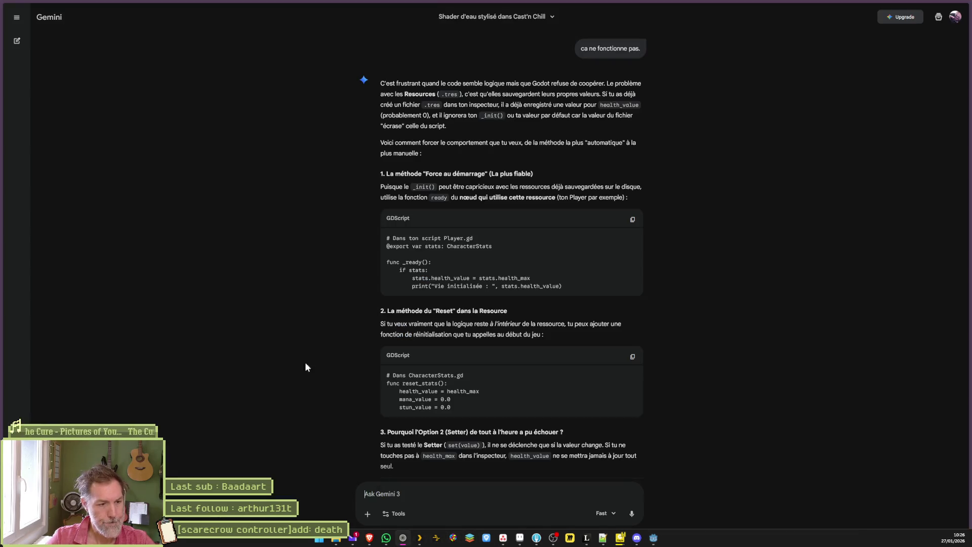
left_click(369, 543)
Step: Ask Gemini in French how to make the dissolve shader unique per object, pasting the shader code
type("je veux que ce")
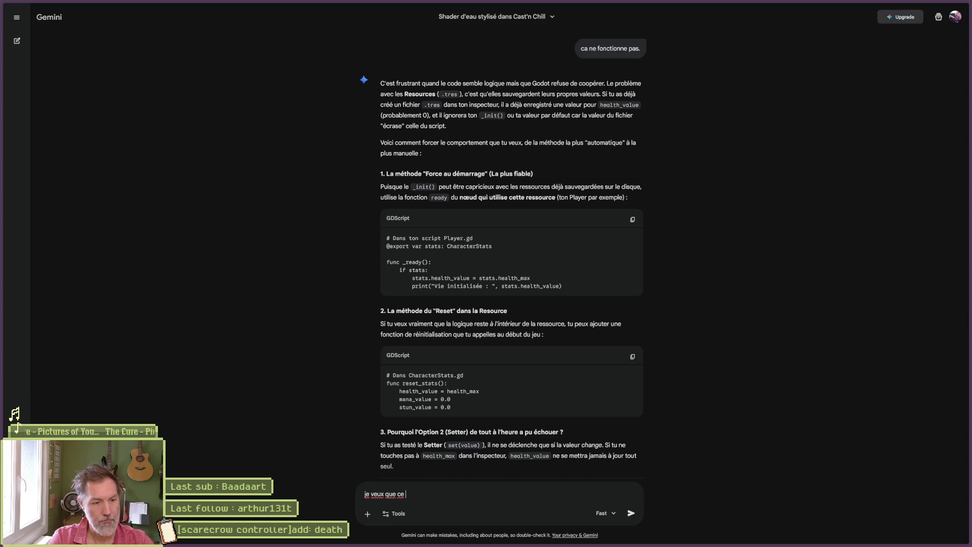
key("BackSpace")
key("BackSpace")
key("BackSpace")
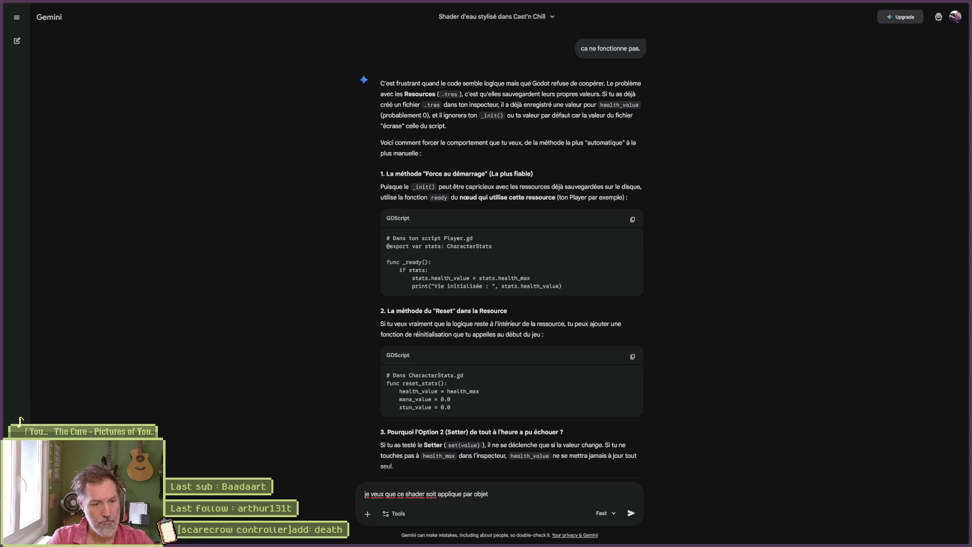
type(" et on")
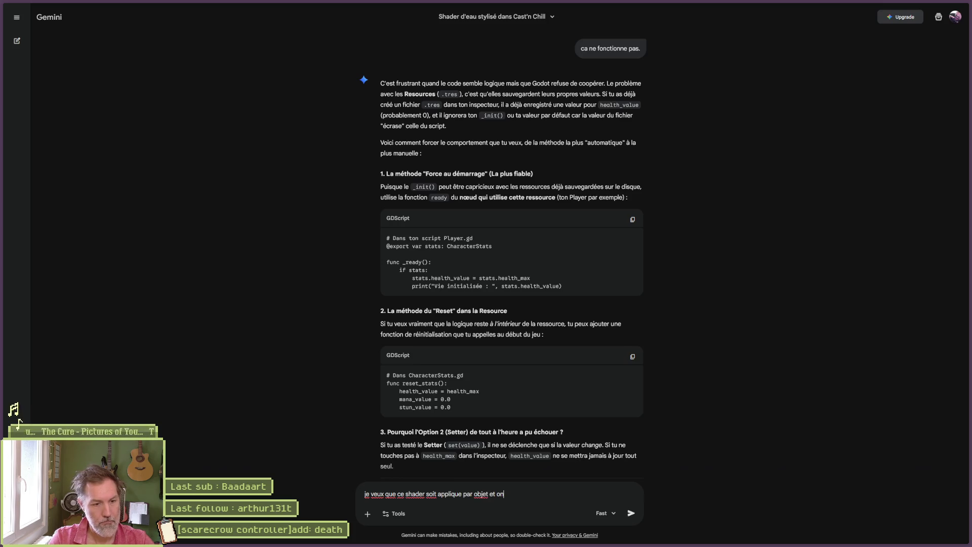
type("tage")
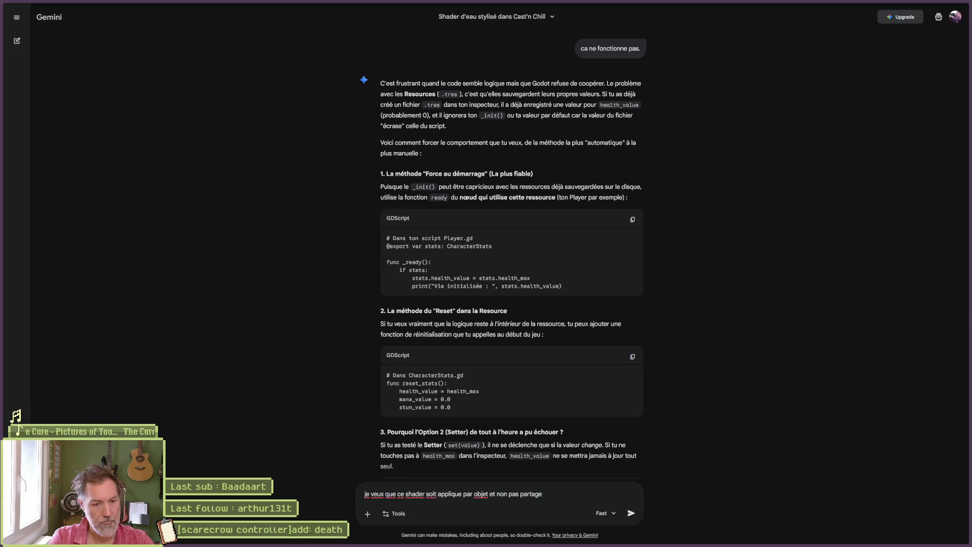
key("ctrl+v")
key("Return")
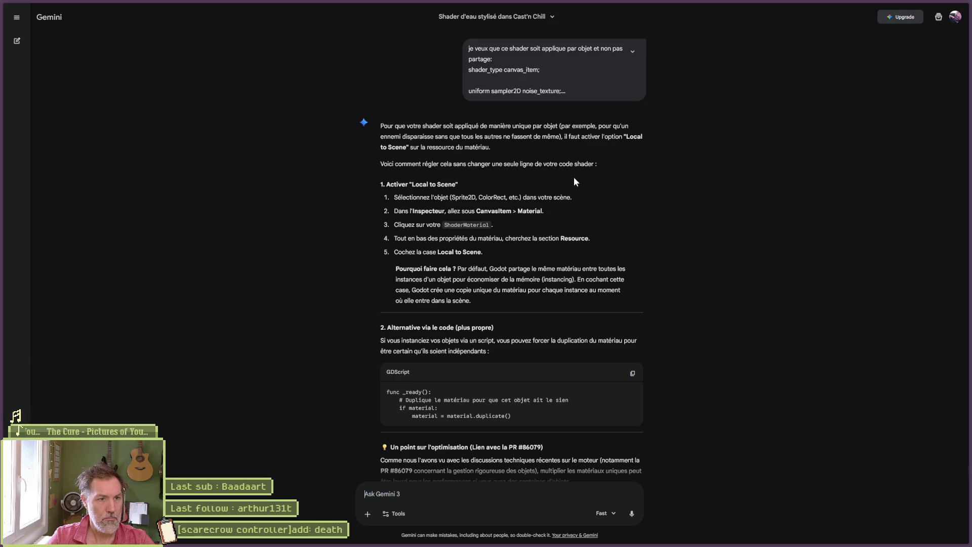
key("alt+Tab")
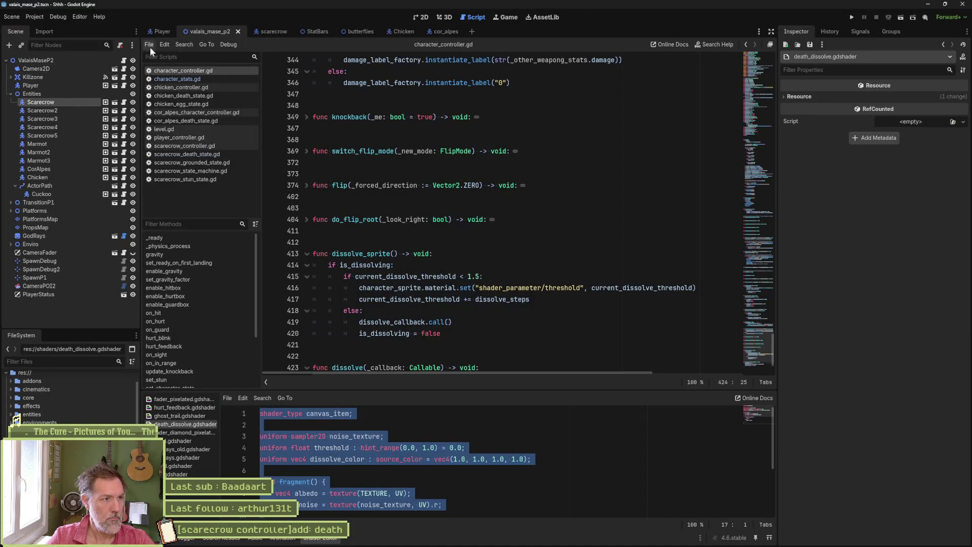
Step: Enable Local to Scene on the scarecrow Sprite2D's ShaderMaterial, then save and launch the game
left_click(268, 32)
left_click(83, 91)
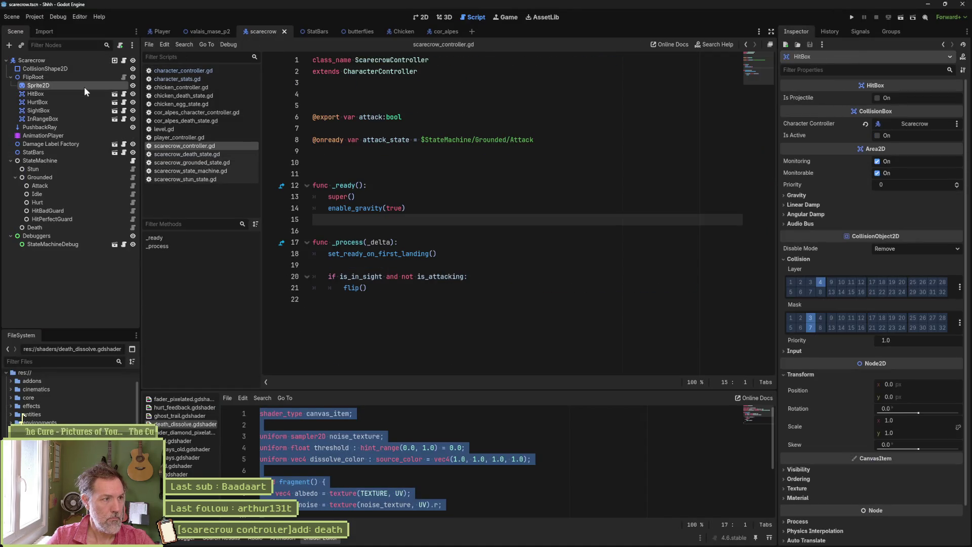
left_click(84, 86)
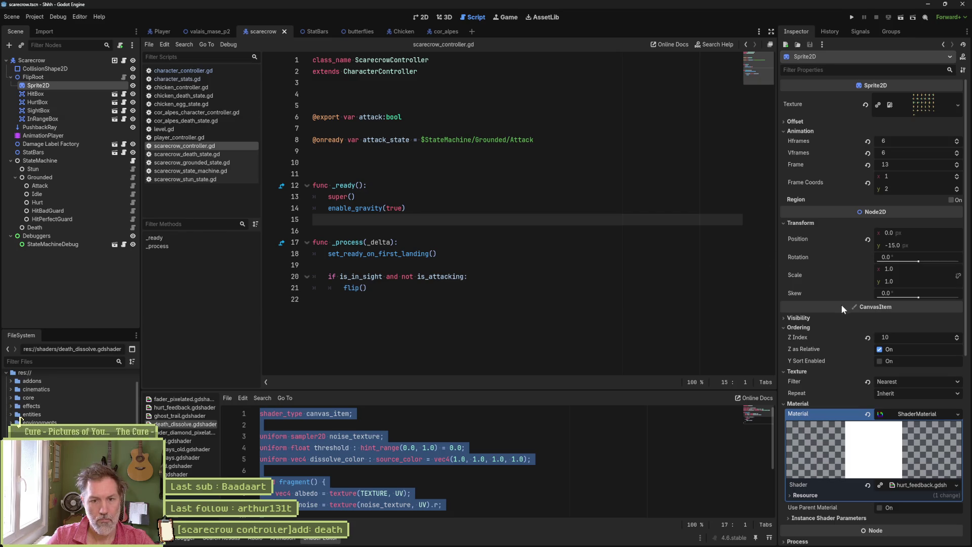
scroll(825, 339, "down", 5)
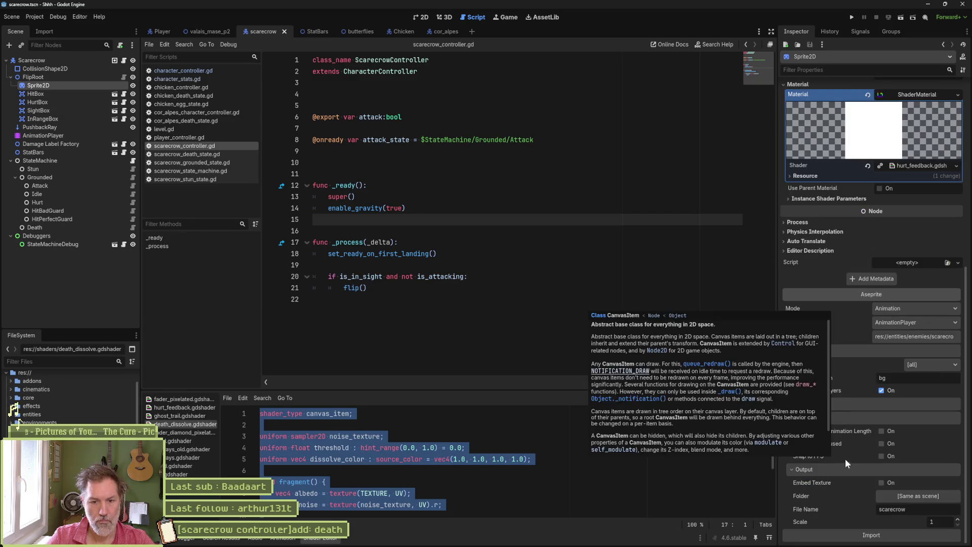
left_click(806, 177)
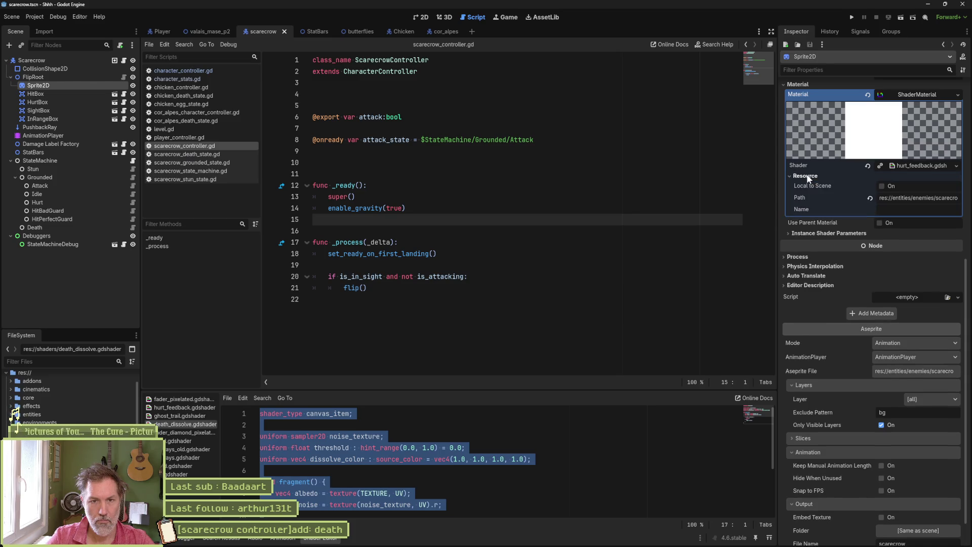
left_click(890, 186)
left_click(621, 264)
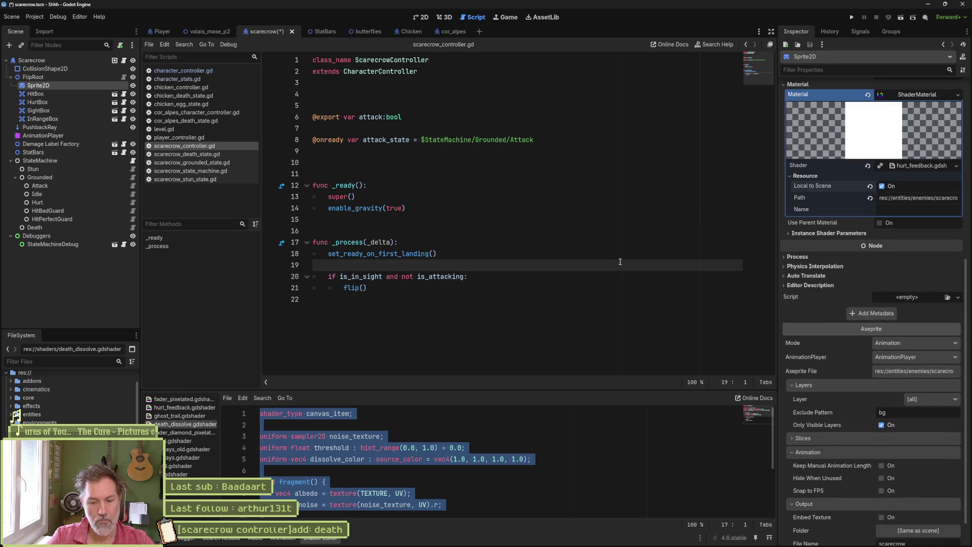
key("F5")
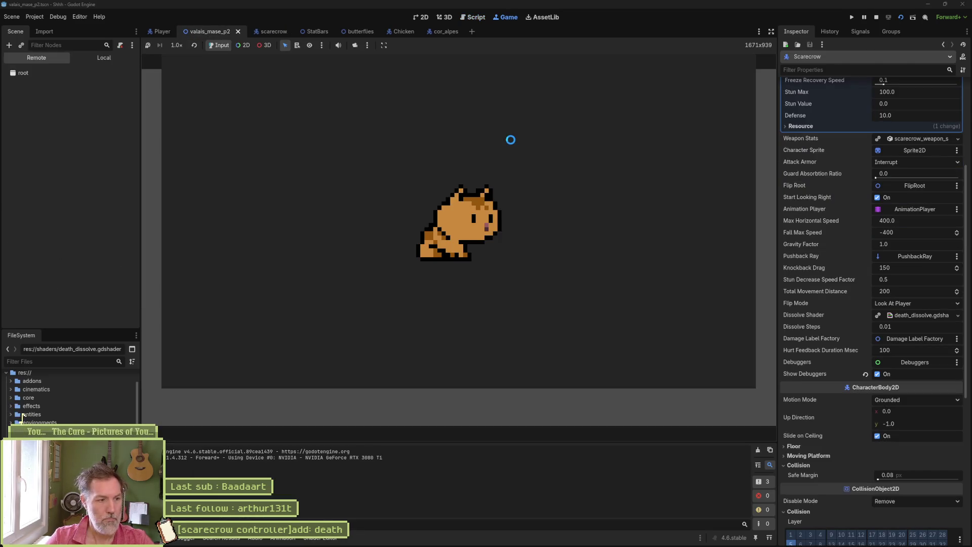
Step: Walk right and attack the scarecrow until it dies, then stop the game
key("Right")
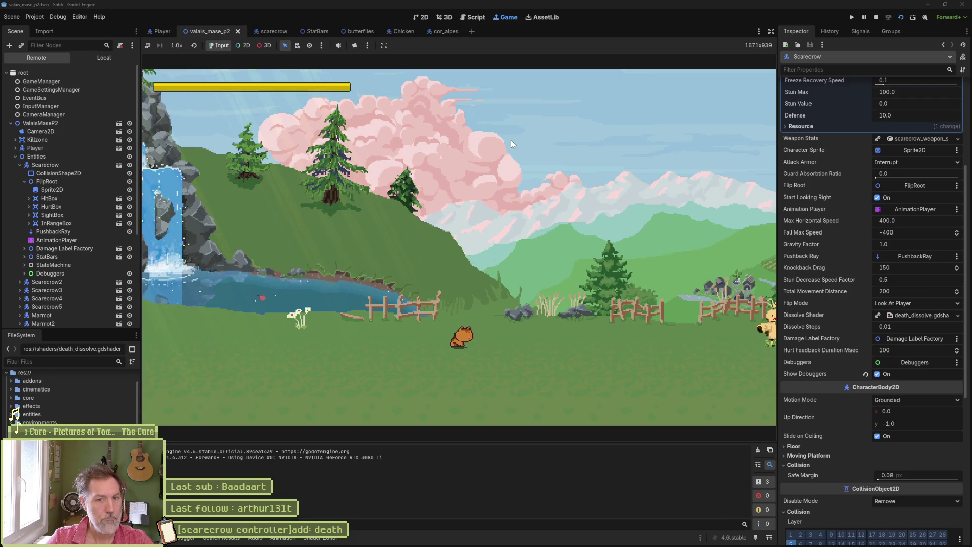
key("Right")
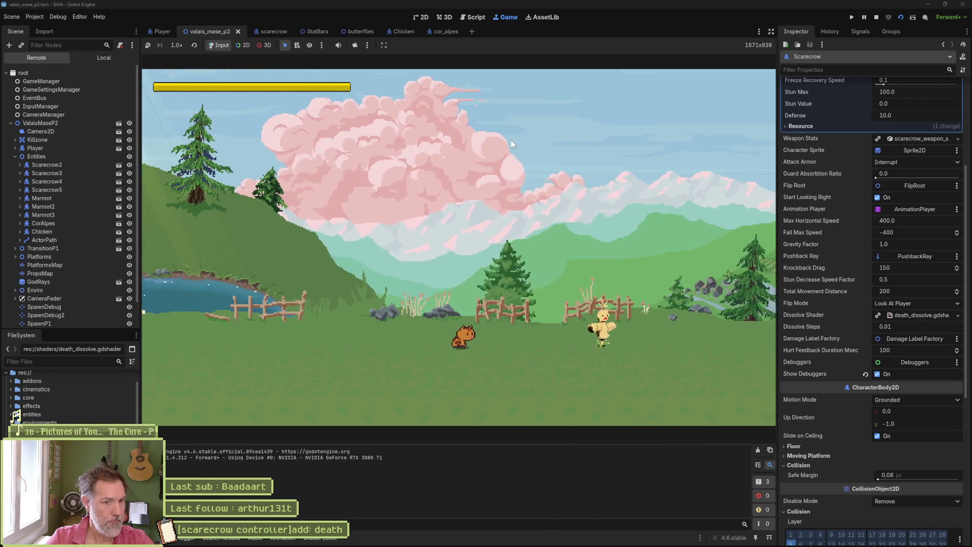
key("Right")
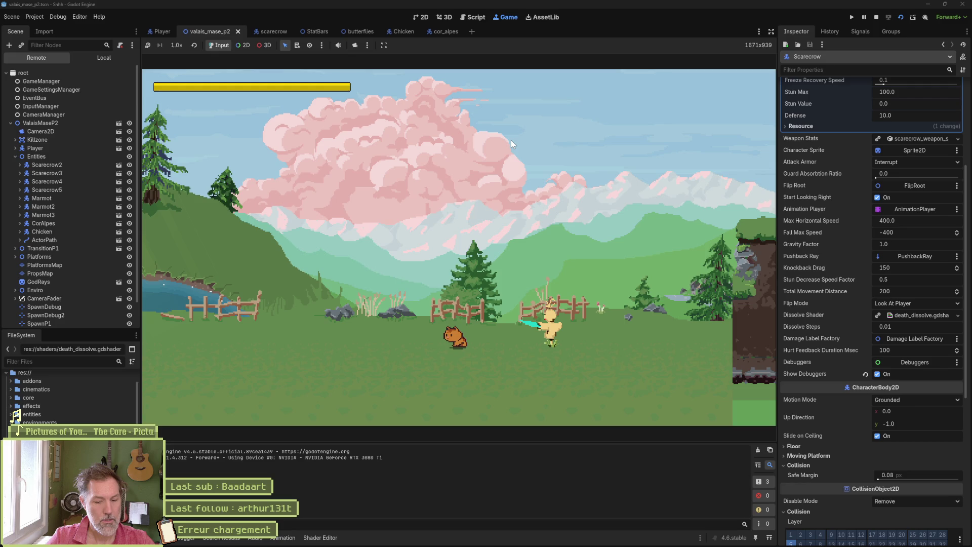
key("F8")
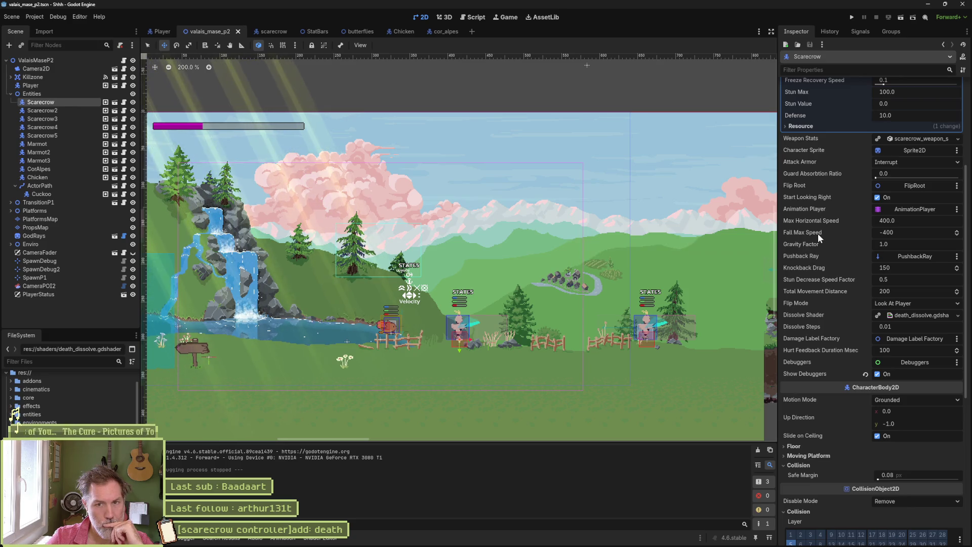
Step: Switch to the scarecrow scene, show the sprite's instance shader parameters, and open the Shader Editor
left_click(268, 31)
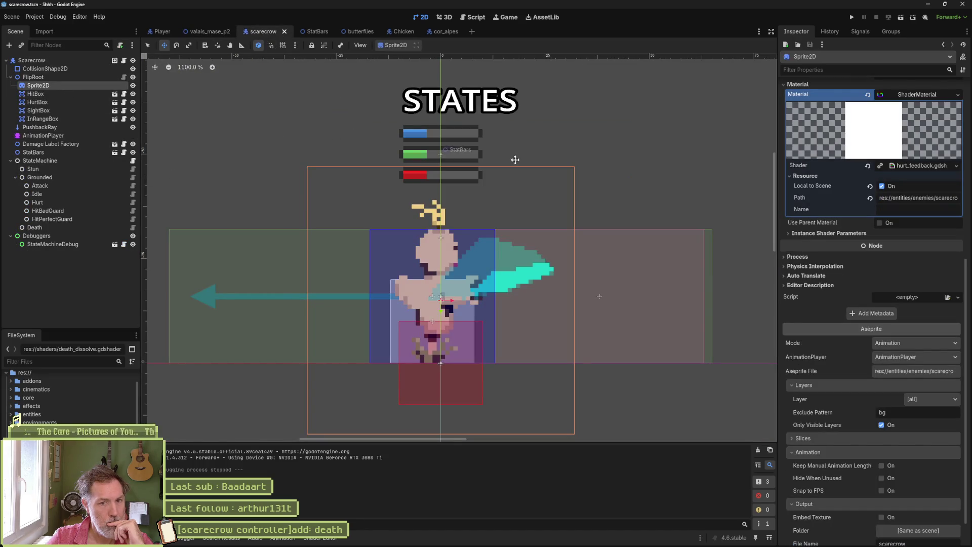
scroll(831, 281, "down", 3)
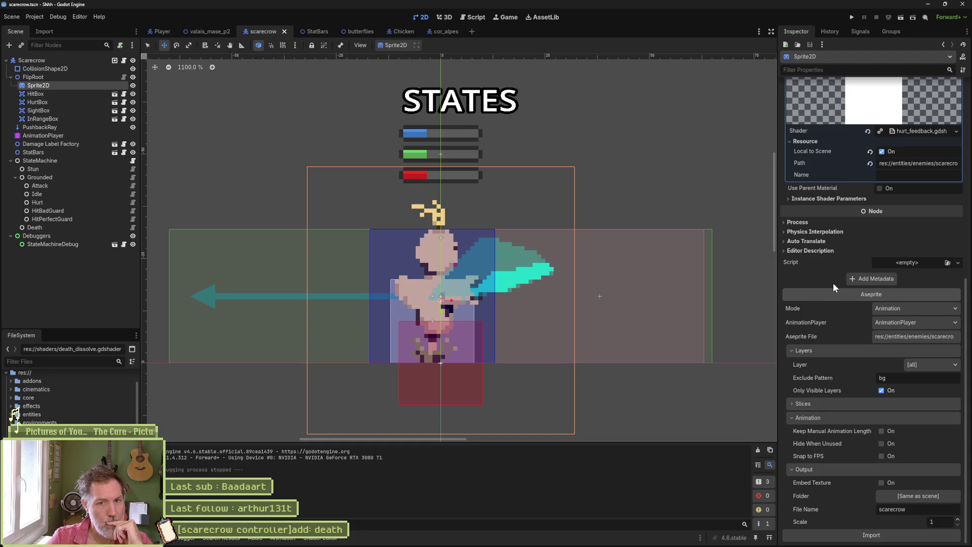
left_click(808, 199)
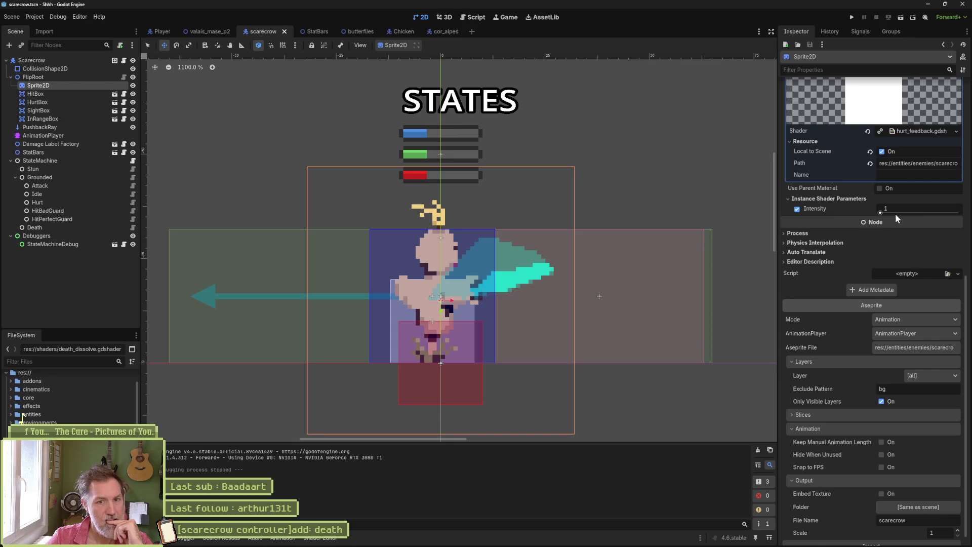
left_click(321, 539)
left_click(398, 448)
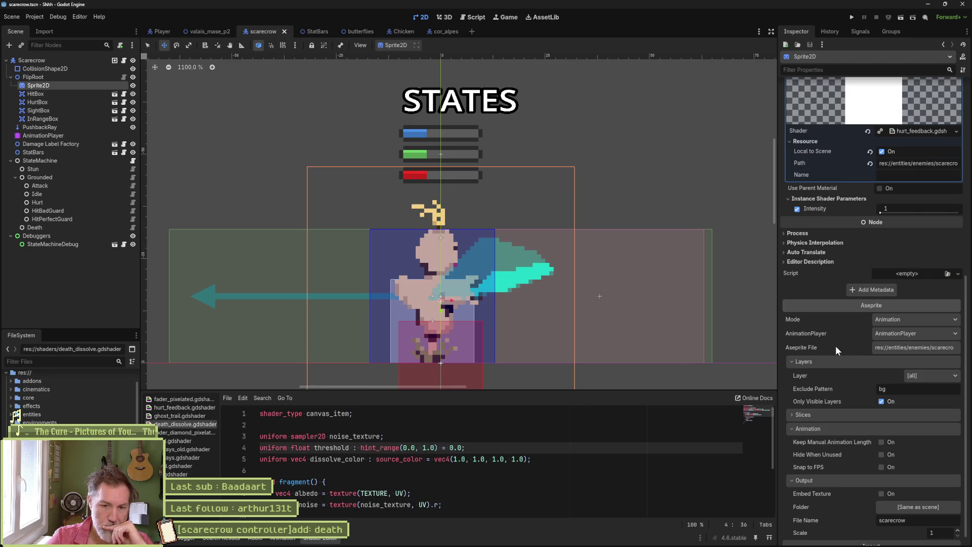
Step: Open the sprite's hurt_feedback.gdshader code and bring up the Shader field's options menu
scroll(835, 345, "up", 5)
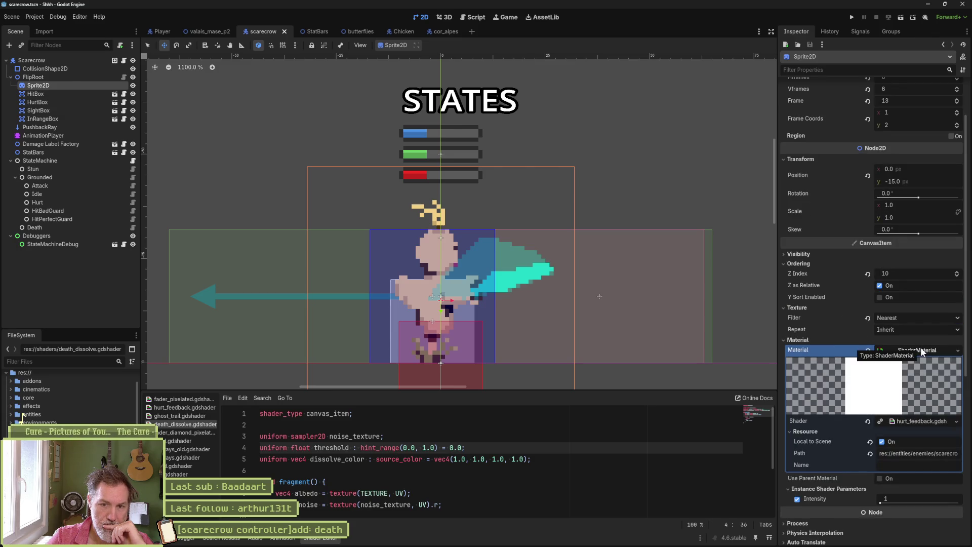
left_click(903, 420)
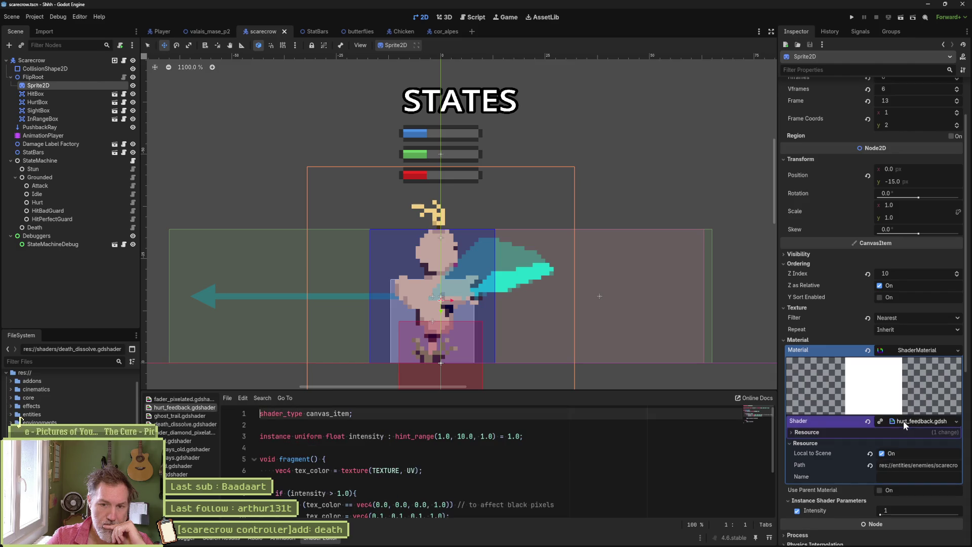
left_click(904, 421)
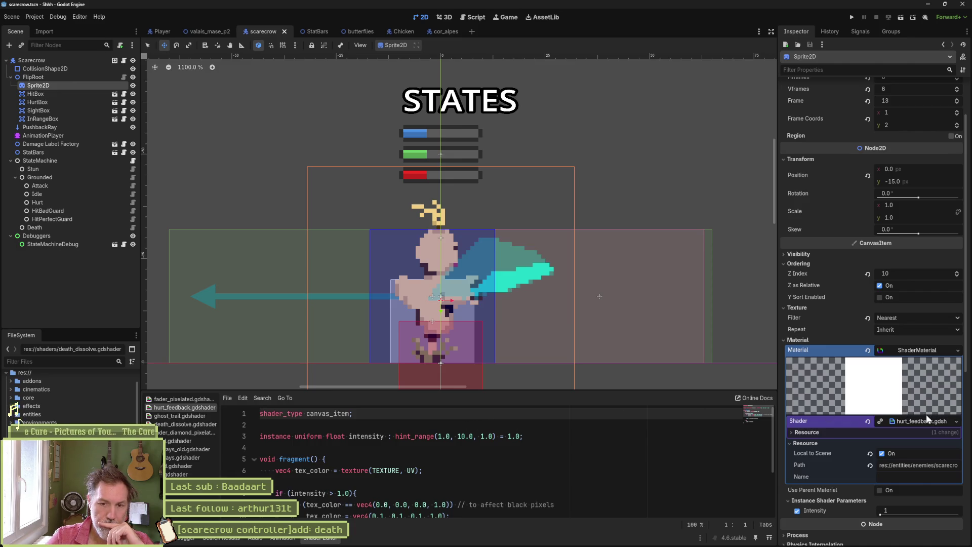
left_click(956, 421)
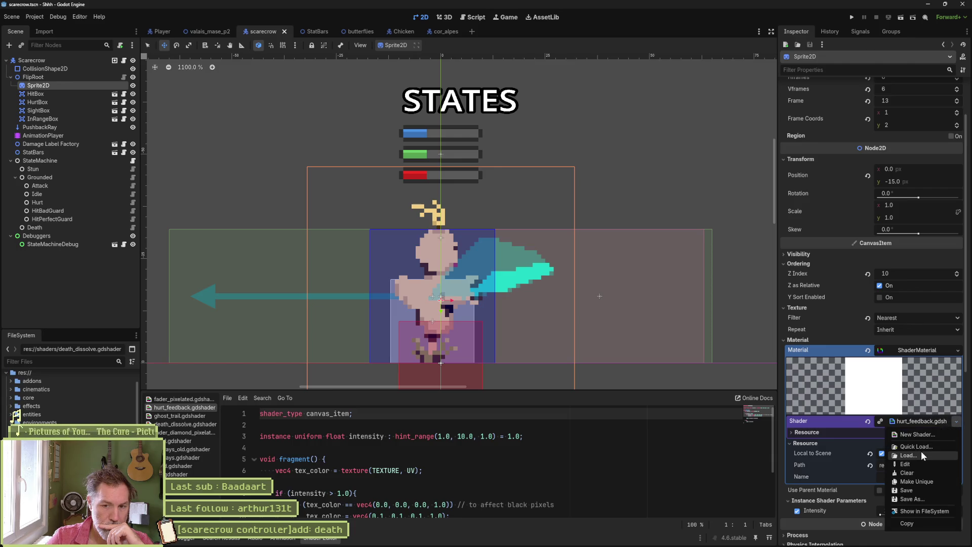
Step: Quick Load death_dissolve.gdshader into the sprite's ShaderMaterial and show its Shader Parameters
left_click(916, 447)
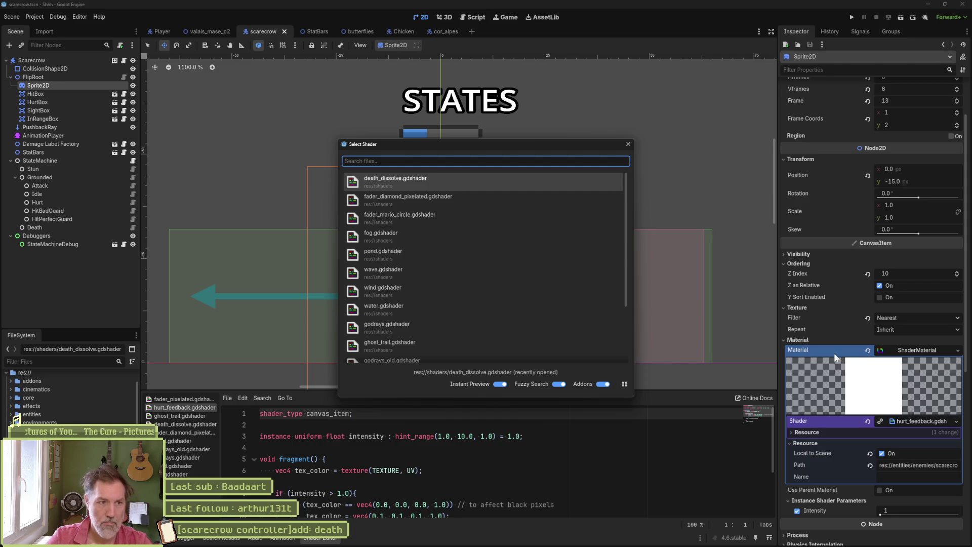
left_click(441, 178)
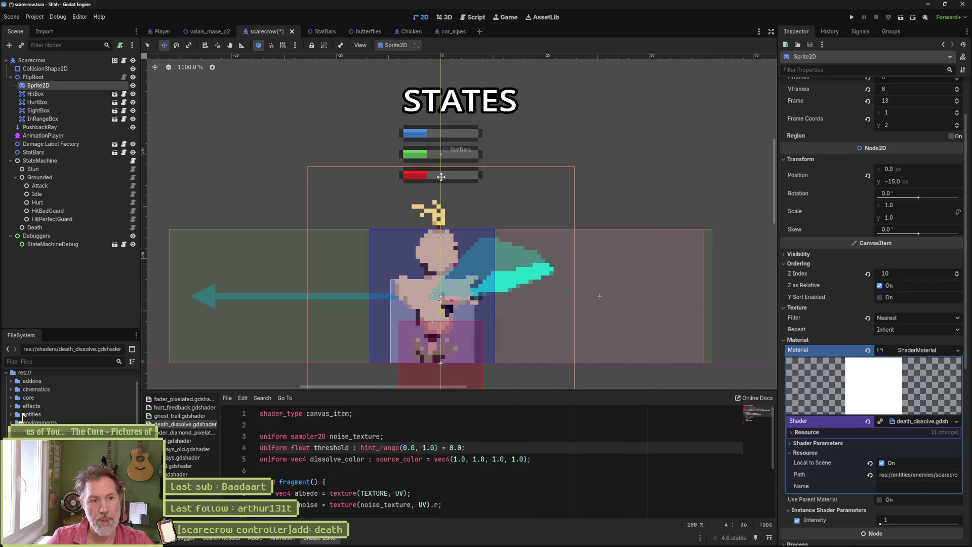
left_click(822, 432)
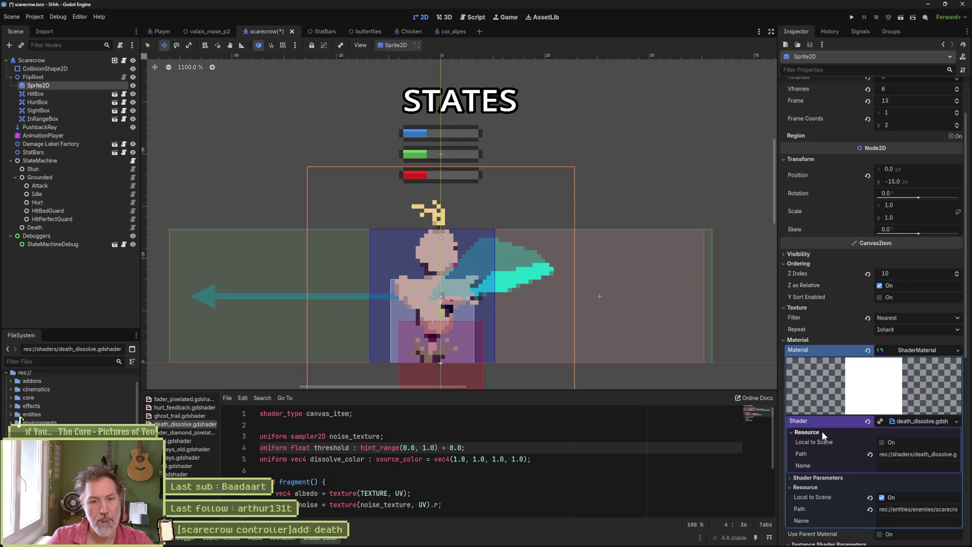
left_click(821, 431)
left_click(819, 441)
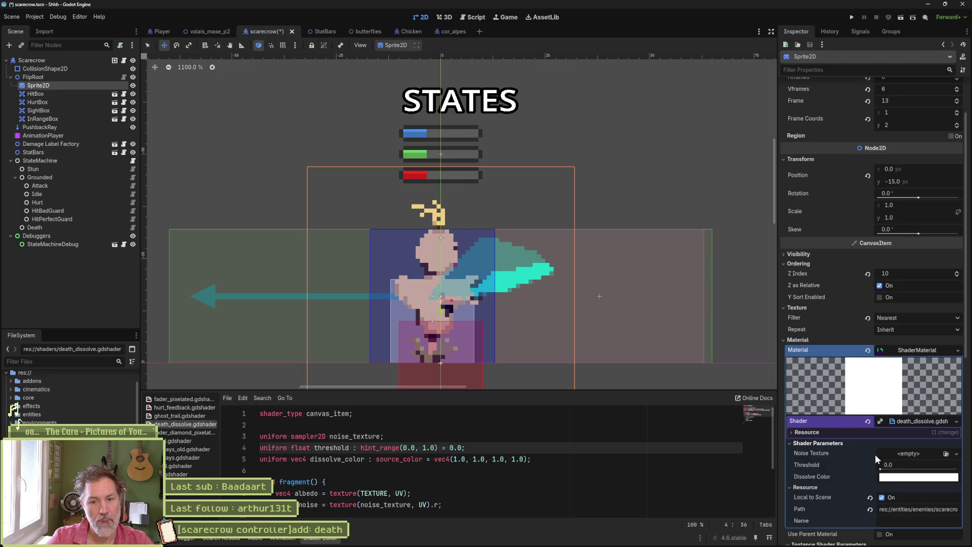
Step: Set Threshold to 0.358 and darken the Dissolve Color to grey in linear mode
mouse_move(883, 465)
left_mouse_down()
mouse_move(956, 468)
mouse_move(872, 472)
mouse_move(962, 476)
mouse_move(905, 478)
left_mouse_up()
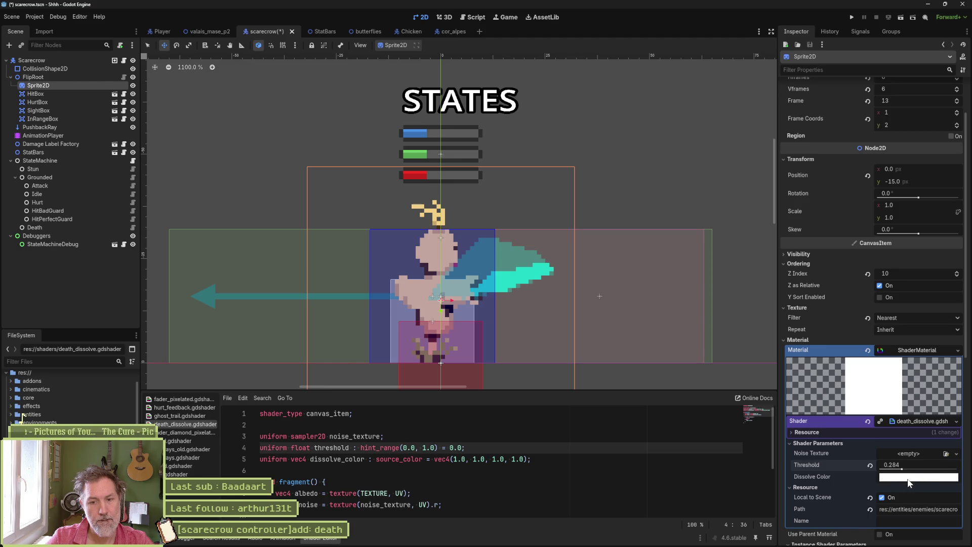
left_click(905, 477)
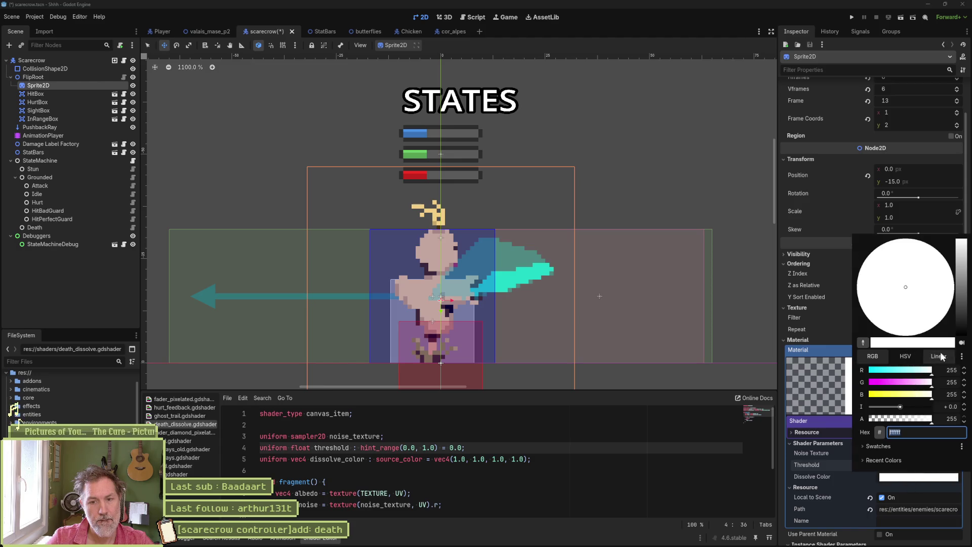
left_click(939, 357)
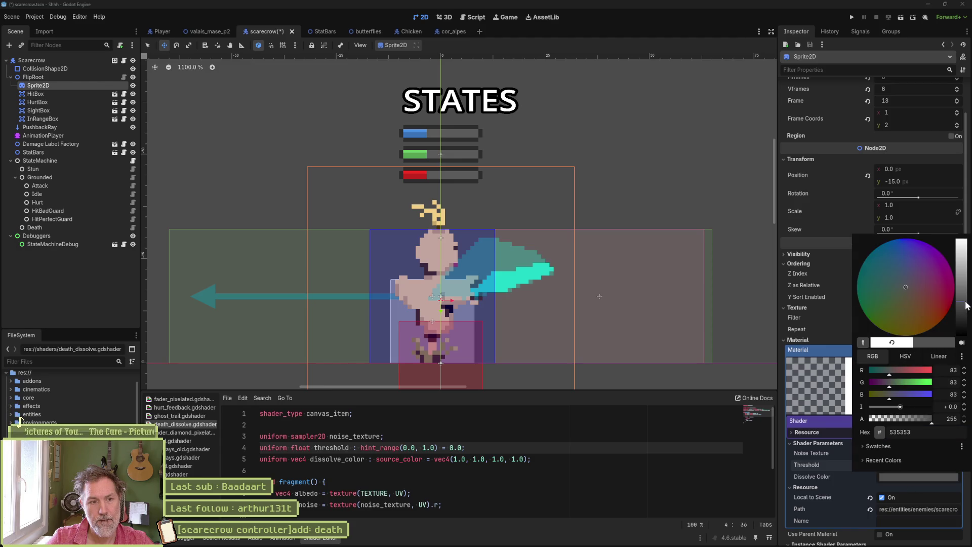
left_click(840, 488)
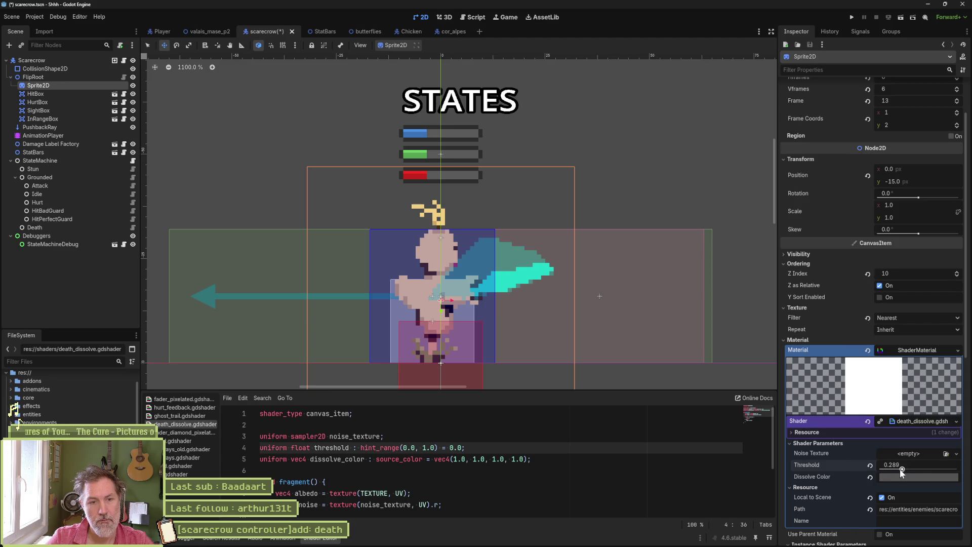
mouse_move(900, 470)
left_mouse_down()
mouse_move(858, 466)
mouse_move(927, 468)
mouse_move(884, 470)
mouse_move(907, 467)
left_mouse_up()
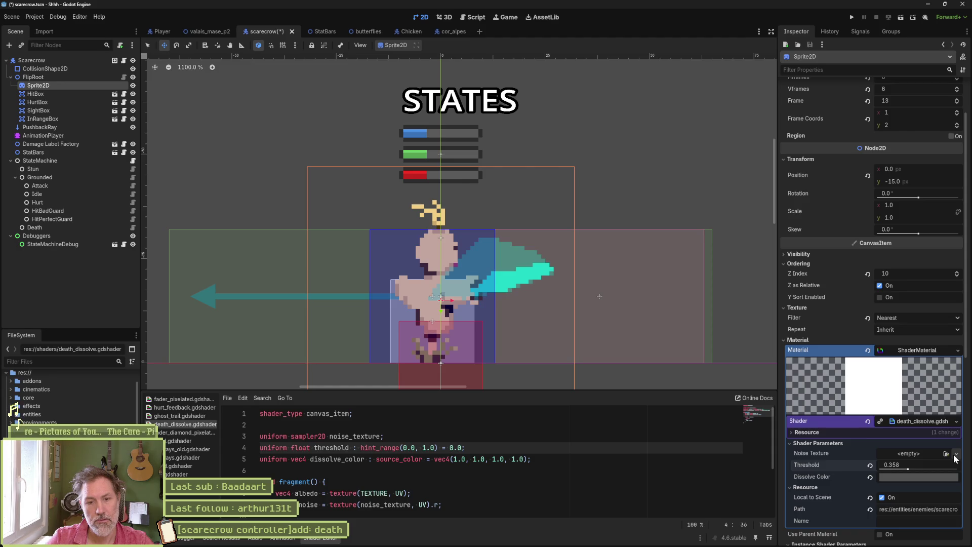
left_click(953, 455)
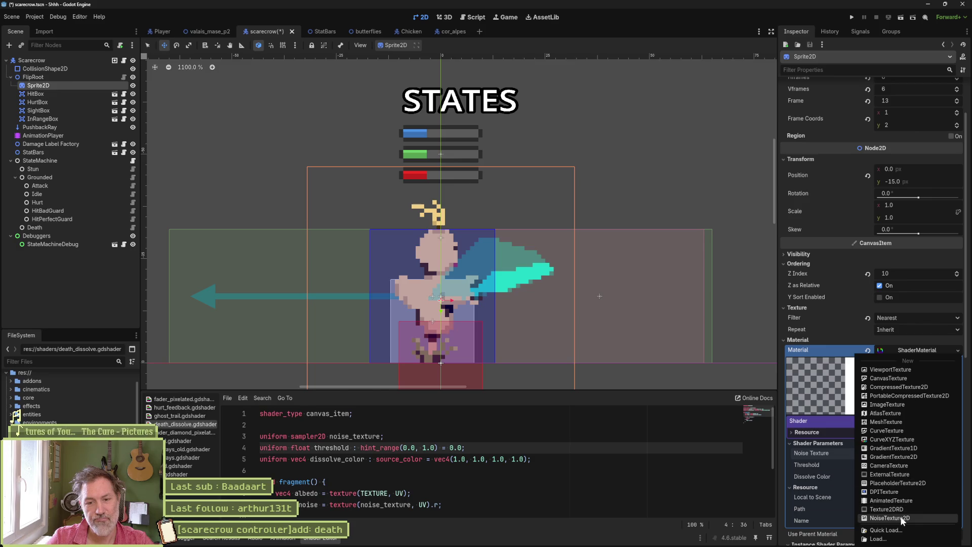
Step: Filter the FileSystem for 'noise' and assign step_noise_32x32.png as the Noise Texture
left_click(643, 447)
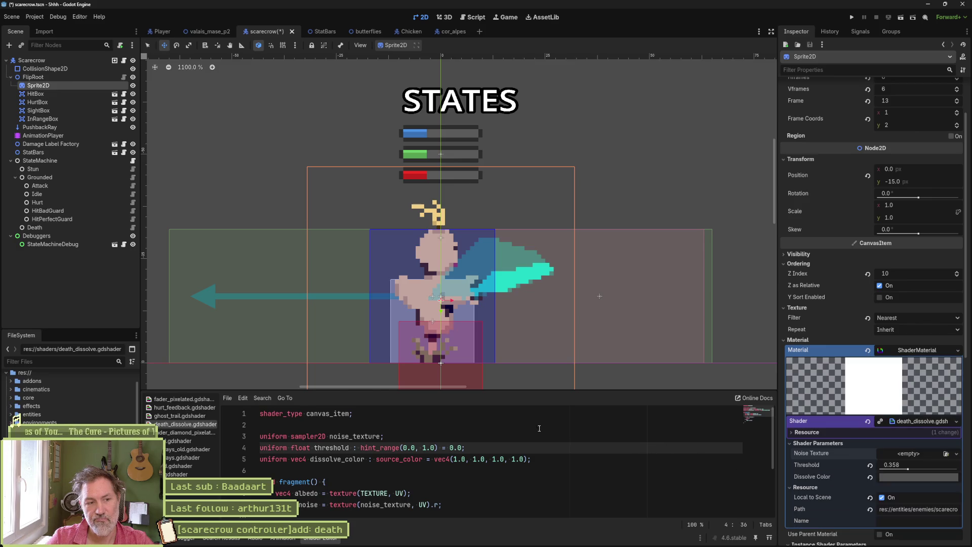
key("Up")
key("ctrl+d")
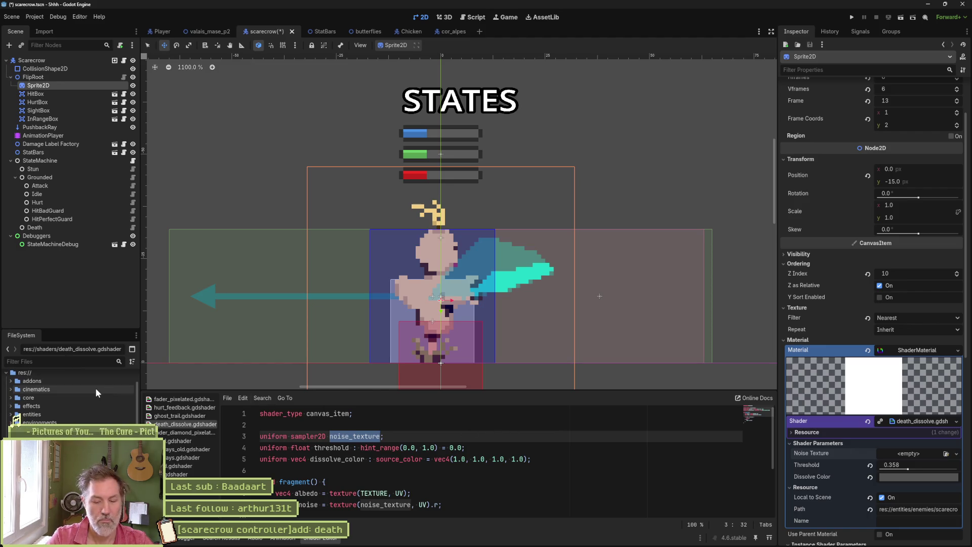
type("noise")
left_click(76, 419)
left_click_drag(75, 420, 894, 454)
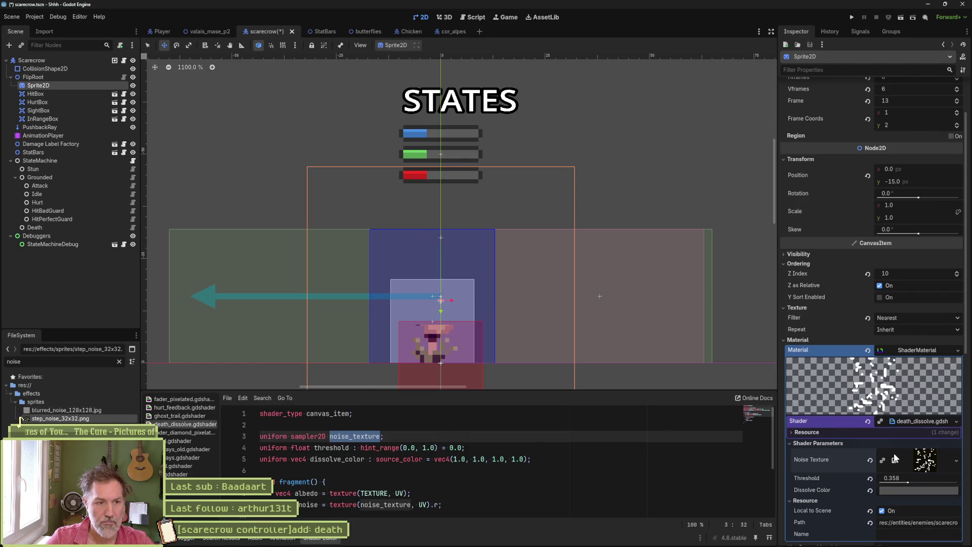
Step: Set the Dissolve Color to pure white and settle Threshold at 0.025 after previewing the dissolve
left_click(869, 478)
mouse_move(880, 482)
left_mouse_down()
mouse_move(919, 484)
mouse_move(877, 490)
mouse_move(920, 496)
left_mouse_up()
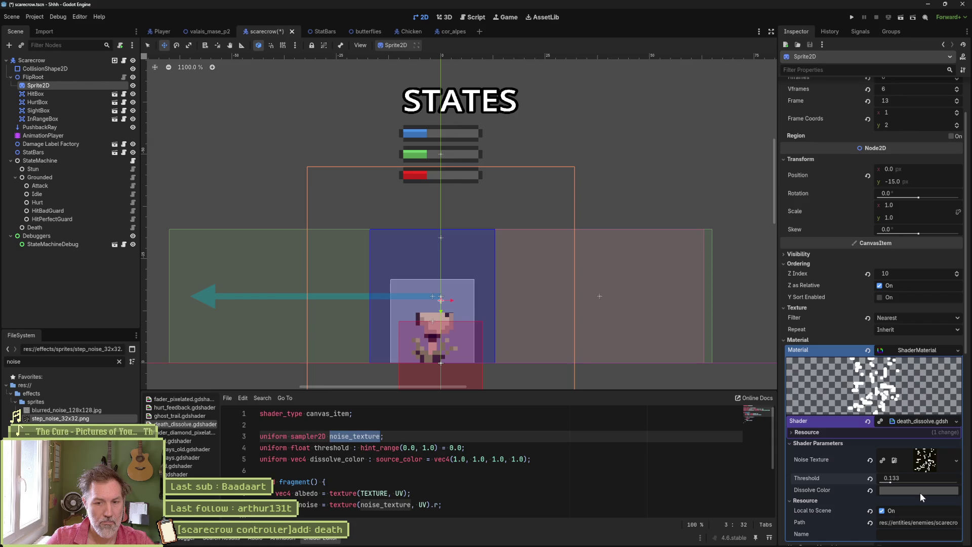
left_click(919, 493)
left_click(962, 258)
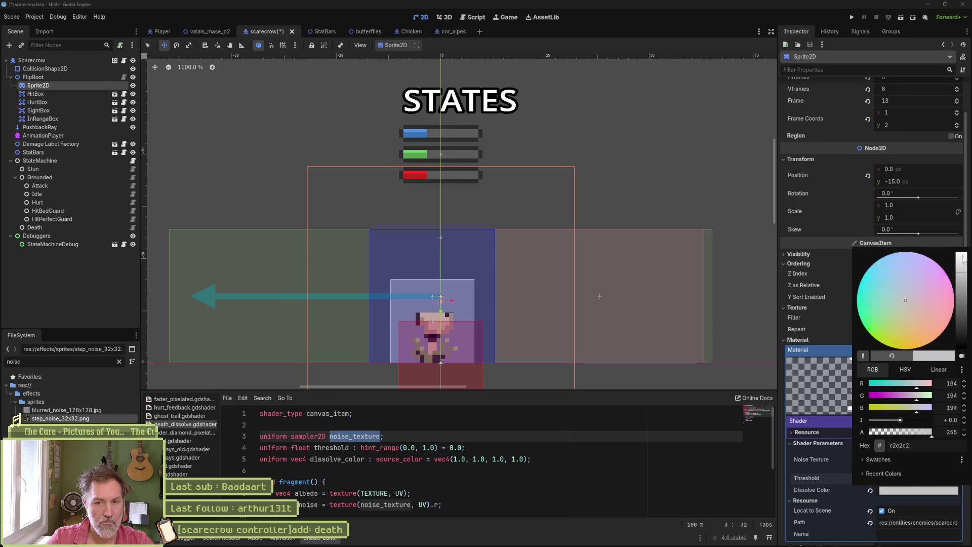
left_click_drag(961, 258, 961, 252)
left_click(818, 467)
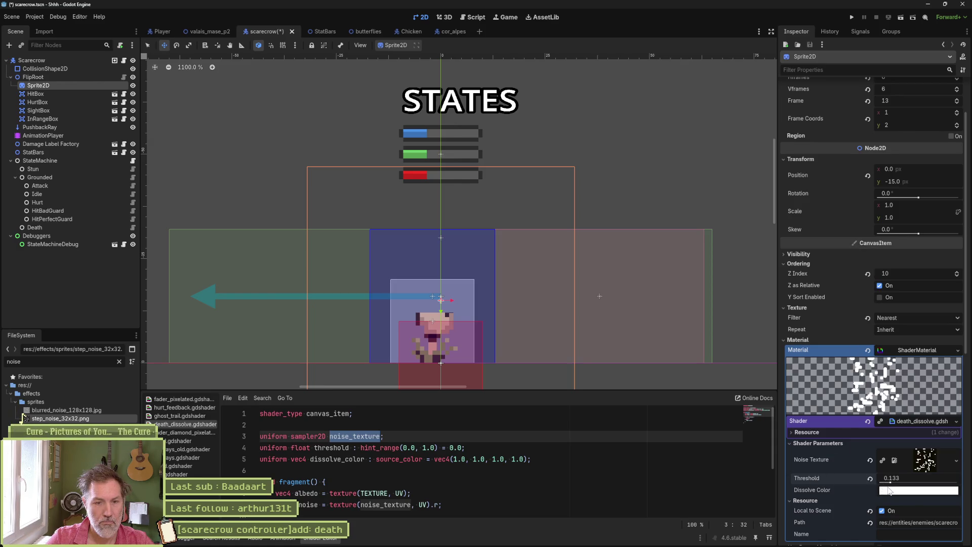
mouse_move(889, 482)
left_mouse_down()
mouse_move(873, 481)
mouse_move(951, 482)
mouse_move(883, 483)
left_mouse_up()
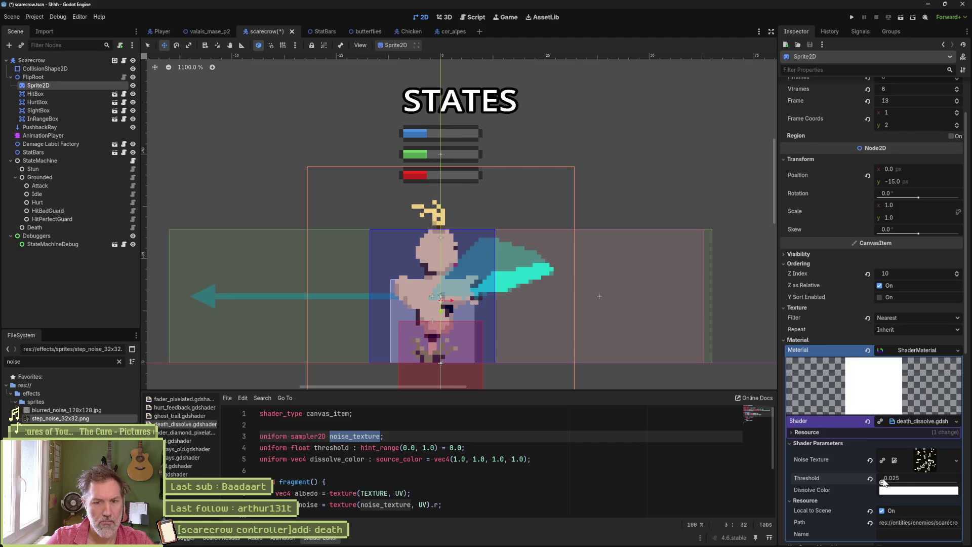
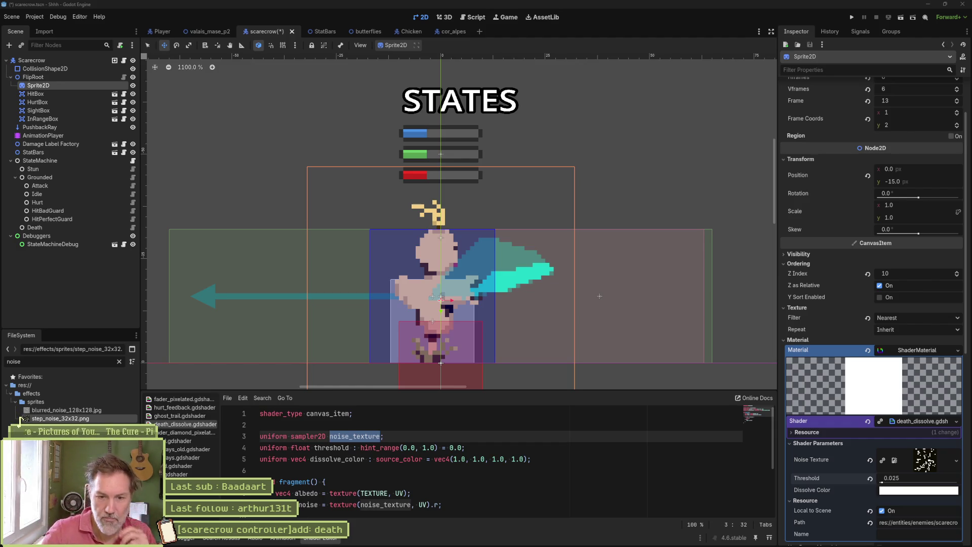
Step: Assign the dissolve shader's Noise Texture a new NoiseTexture2D with a new FastNoiseLite noise source
left_click(957, 461)
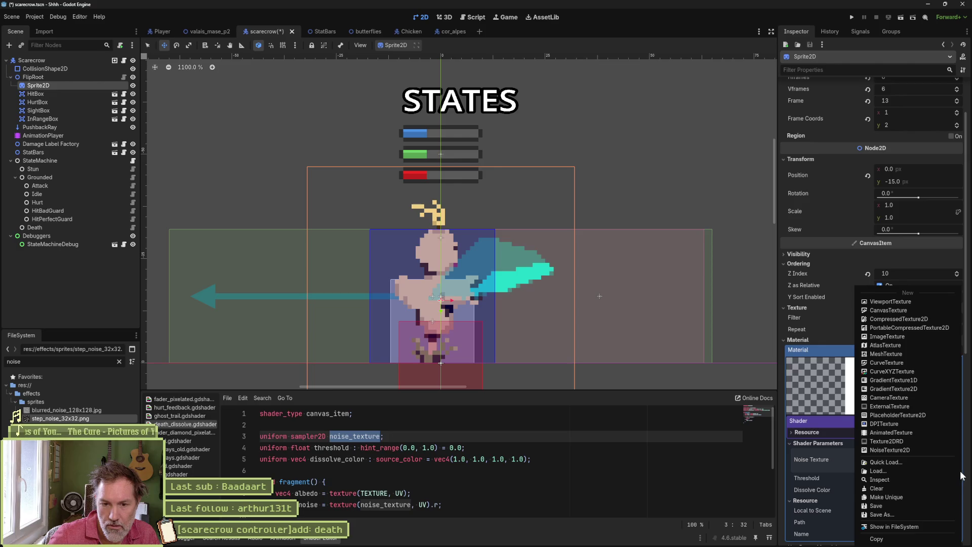
left_click(915, 449)
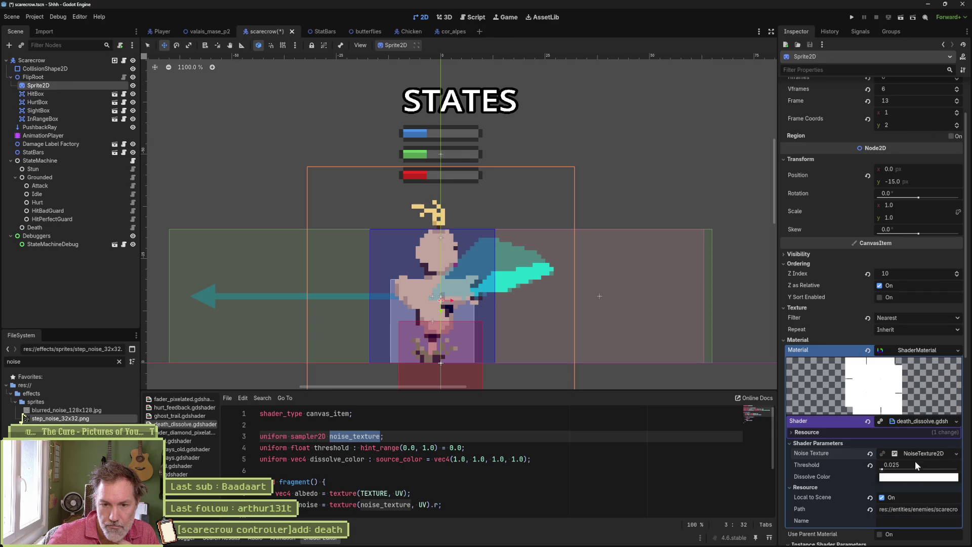
left_click(927, 450)
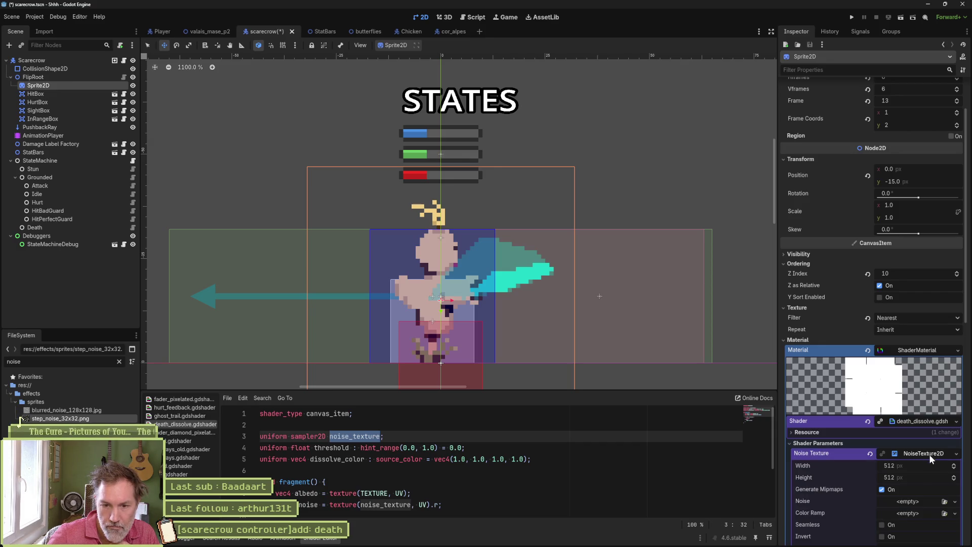
left_click(955, 501)
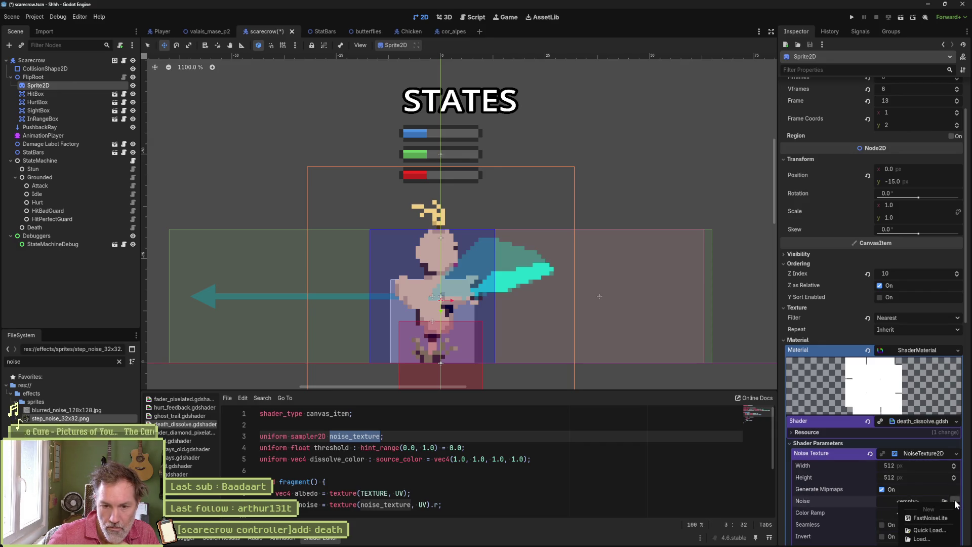
left_click(942, 515)
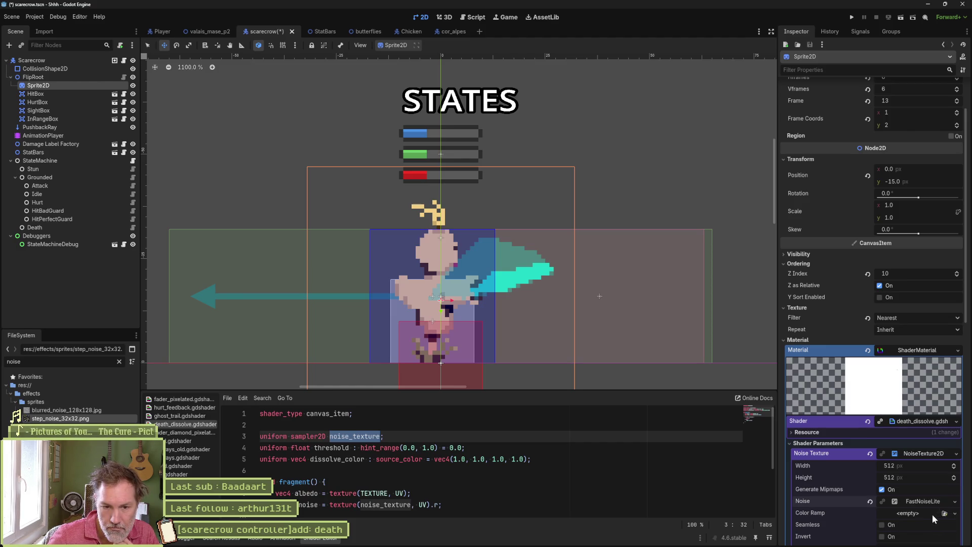
scroll(922, 505, "down", 3)
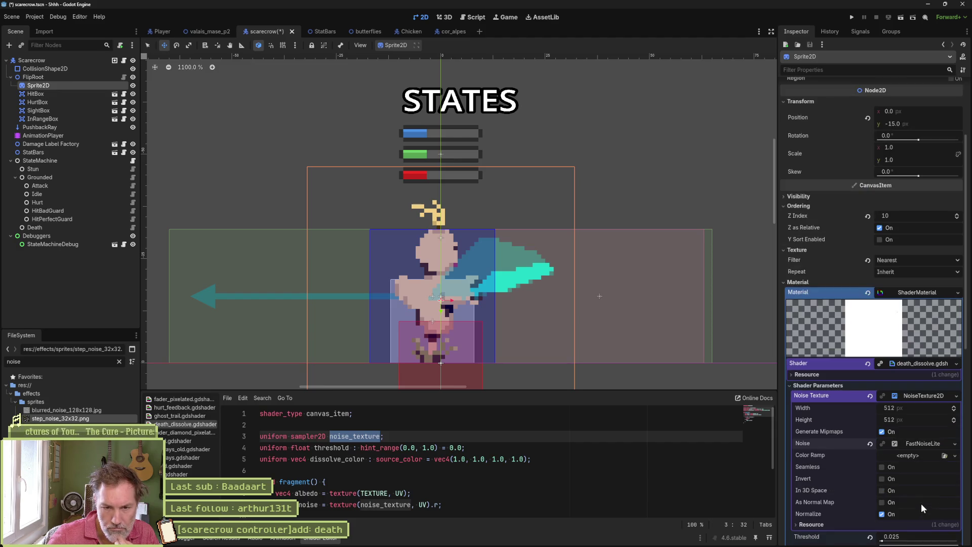
Step: Set the noise texture width and height to 64
left_click(937, 408)
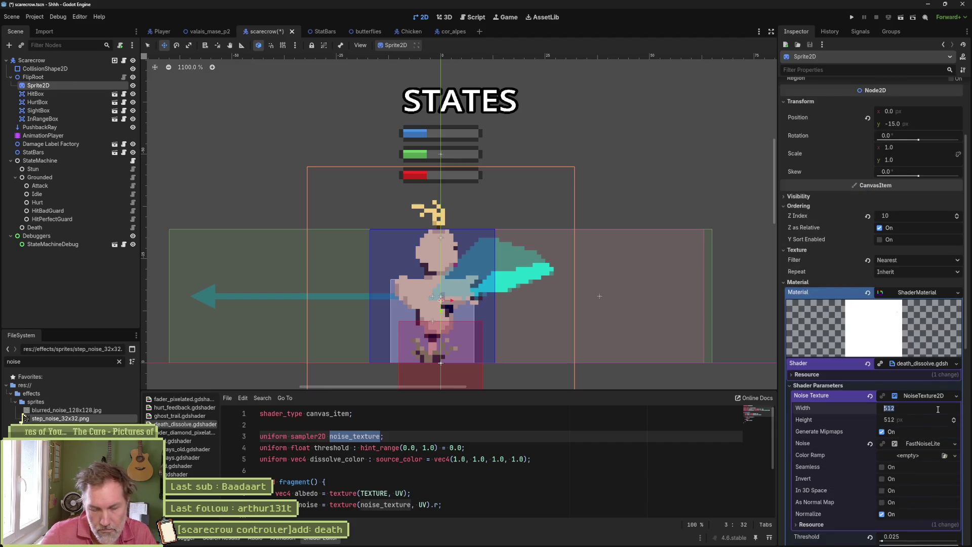
type("64")
key("Tab")
type("64")
key("Return")
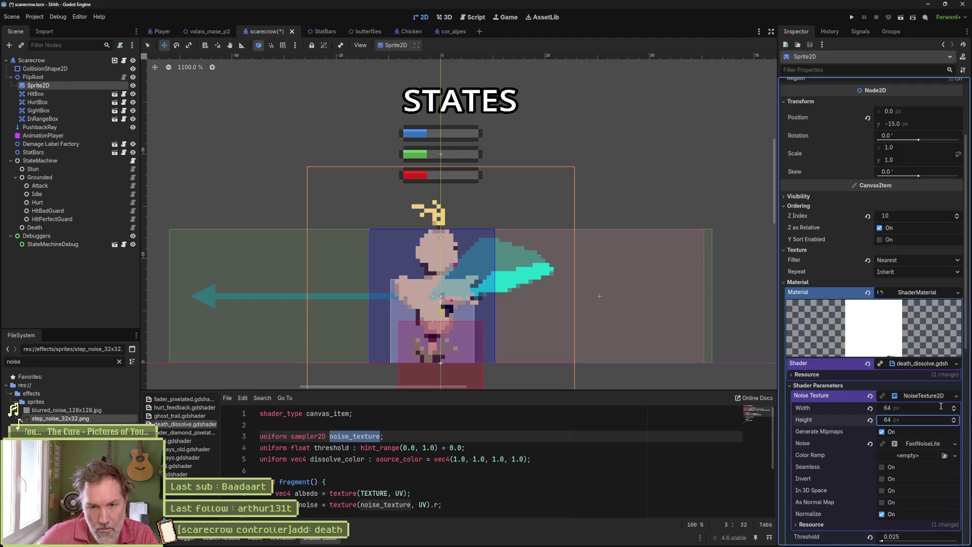
Step: Raise the FastNoiseLite frequency to 0.091 and settle the dissolve threshold at 0.25
mouse_move(882, 541)
left_mouse_down()
mouse_move(954, 543)
mouse_move(921, 543)
mouse_move(951, 543)
mouse_move(942, 542)
left_mouse_up()
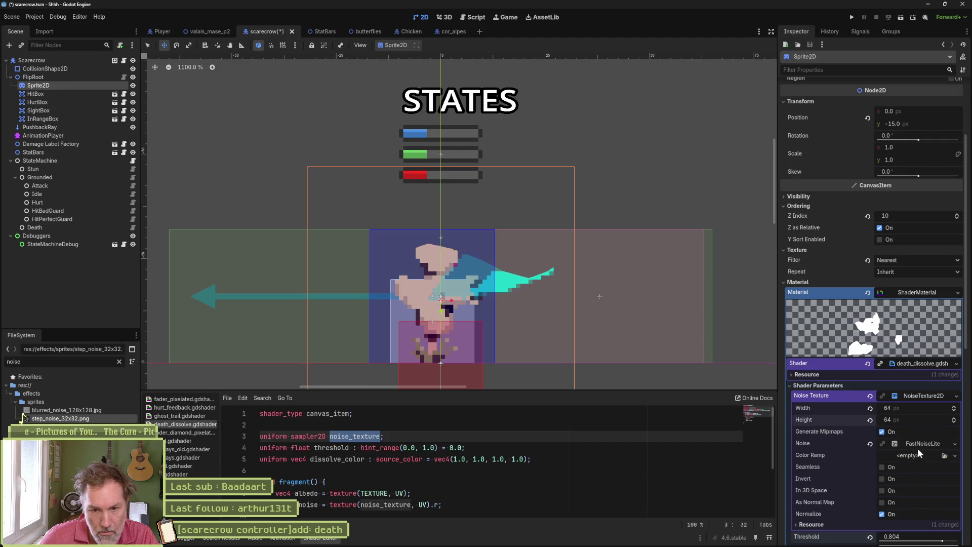
left_click(922, 443)
scroll(881, 451, "down", 1)
scroll(882, 451, "down", 1)
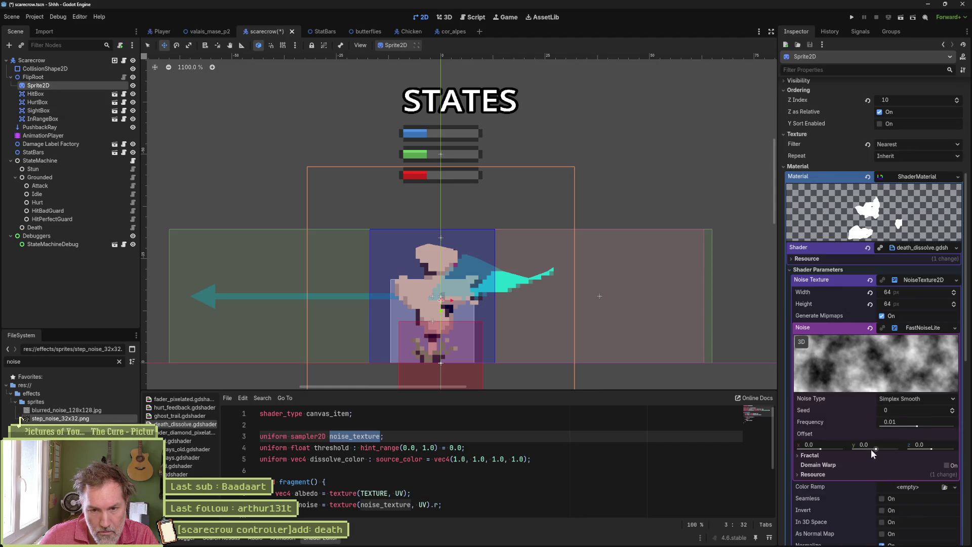
left_click_drag(917, 426, 933, 427)
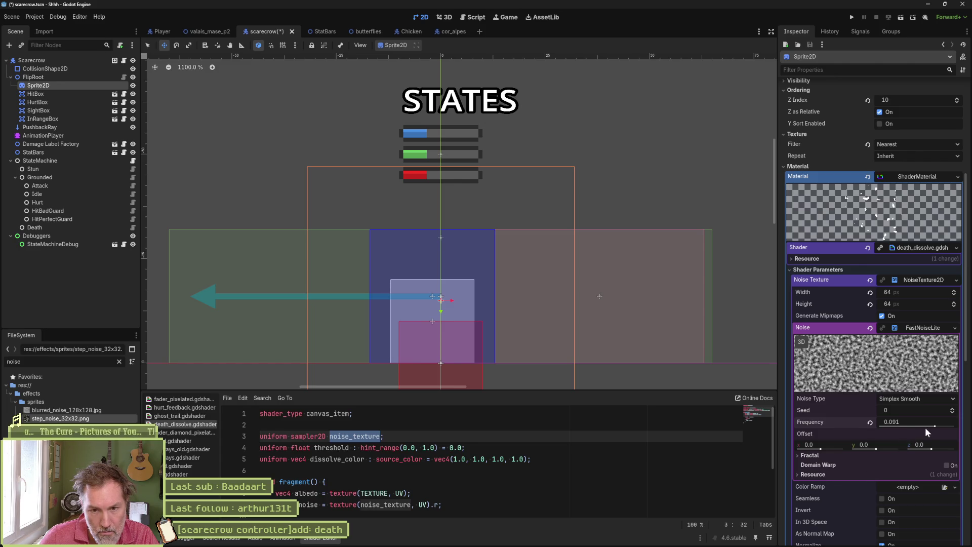
scroll(864, 472, "down", 5)
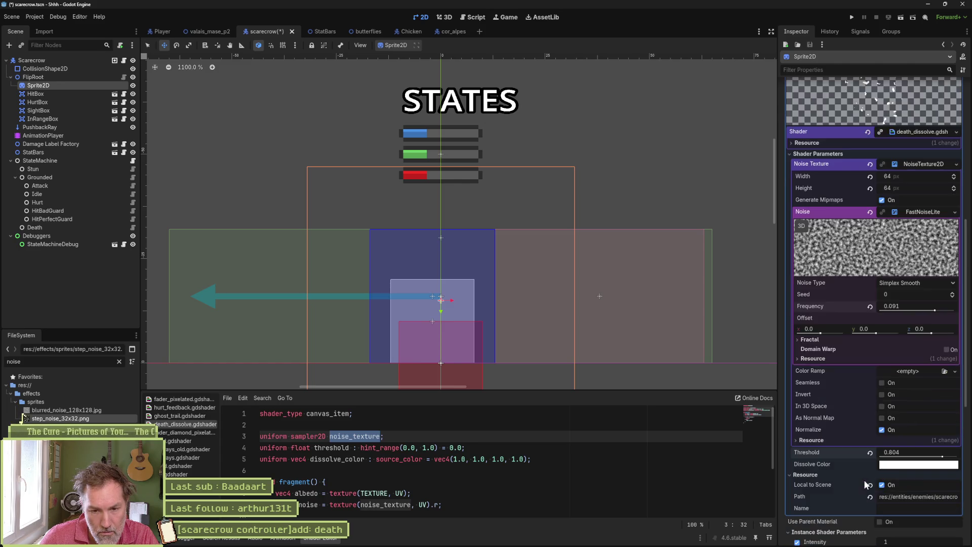
left_click_drag(942, 456, 894, 456)
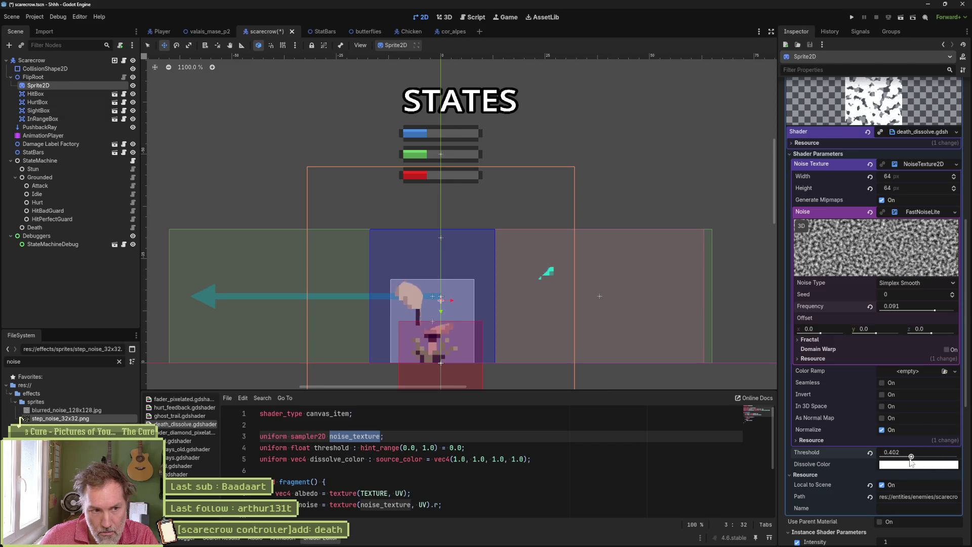
left_click_drag(897, 461, 900, 462)
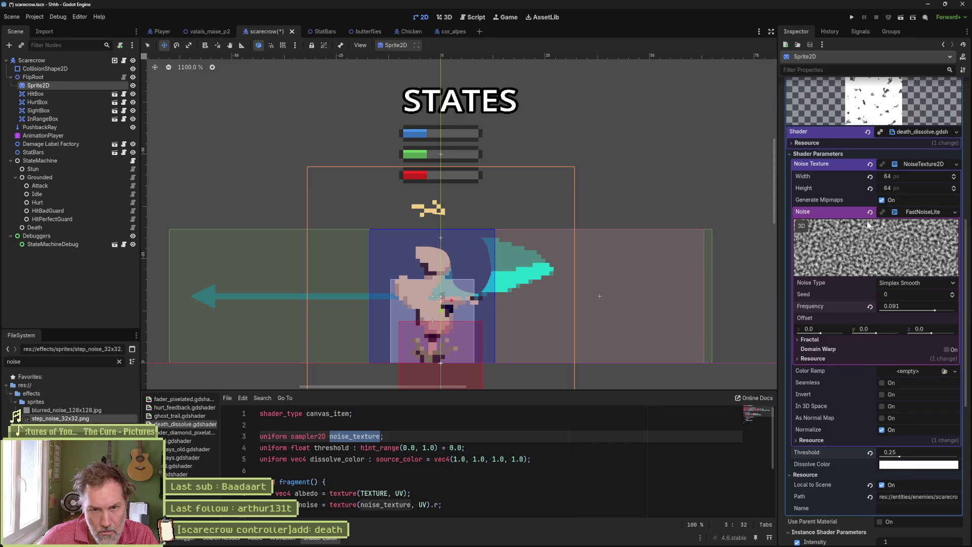
Step: Resize the noise texture to 128×128, then down to 32×32
left_click(910, 176)
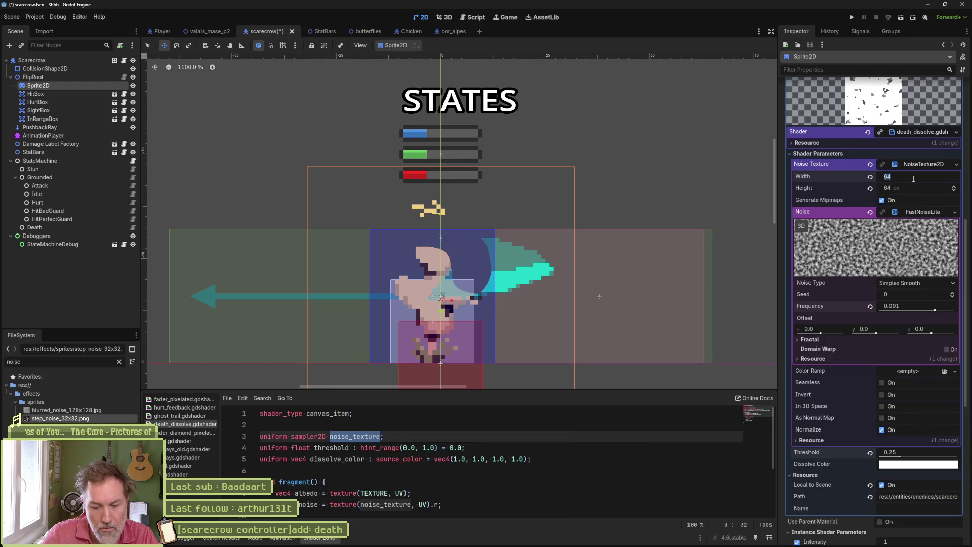
type("128")
key("Tab")
type("128")
key("Return")
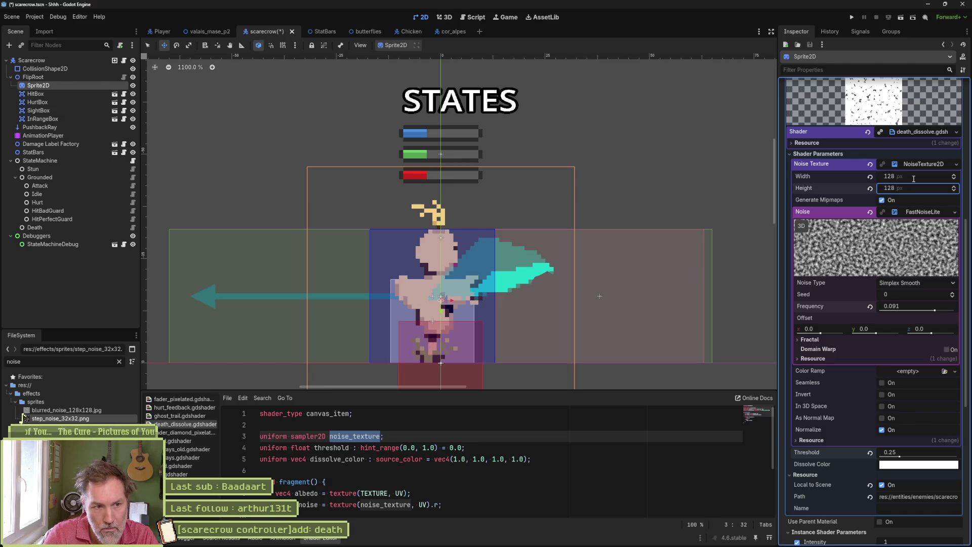
left_click(915, 174)
type("32")
key("Tab")
type("32")
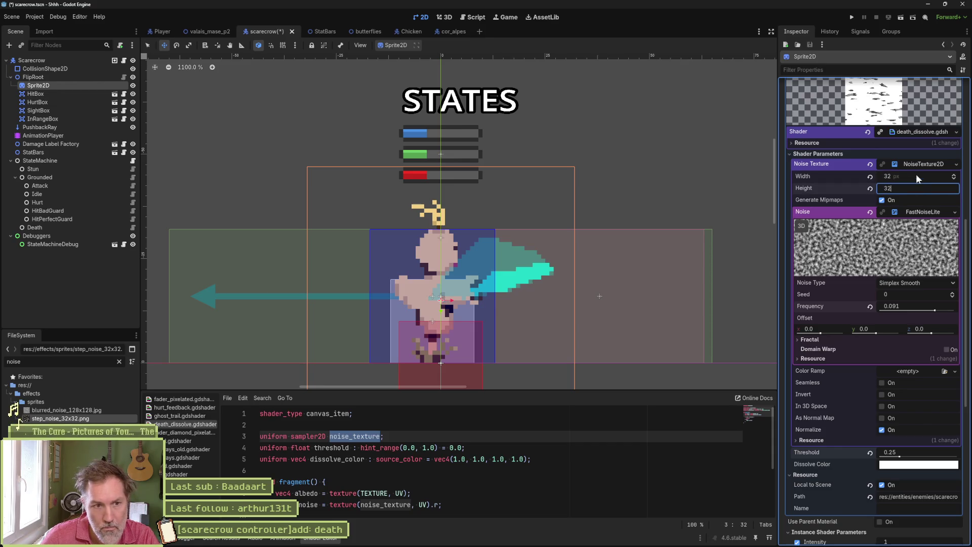
key("Return")
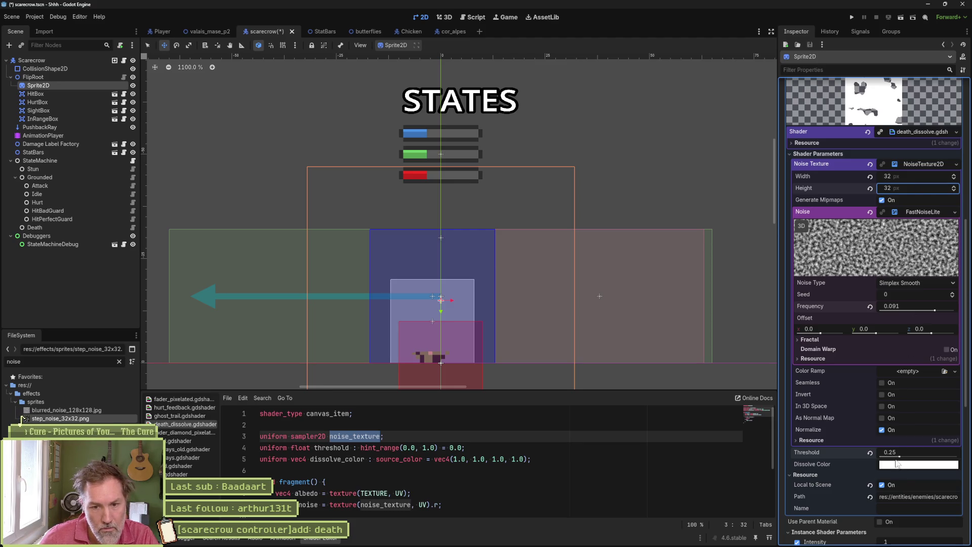
Step: Set noise frequency to 0.494 and threshold to 0.476, toggling Normalize off and on
left_click_drag(896, 462, 884, 460)
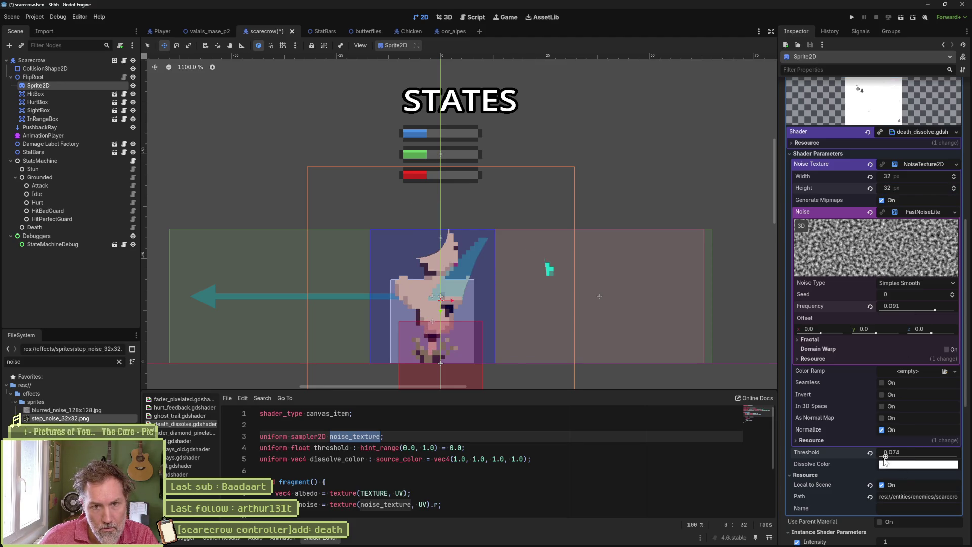
left_click_drag(929, 313, 946, 314)
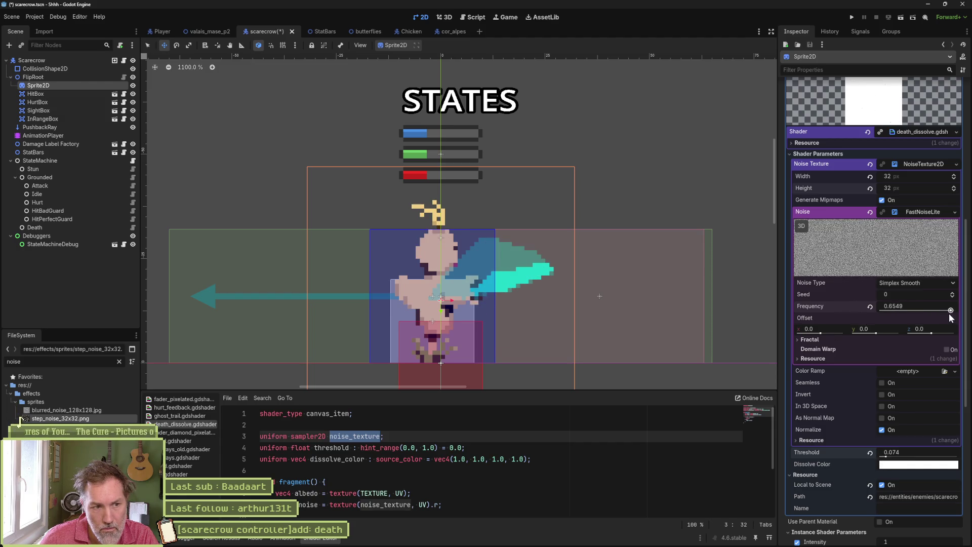
mouse_move(889, 457)
left_mouse_down()
mouse_move(946, 458)
mouse_move(920, 463)
left_mouse_up()
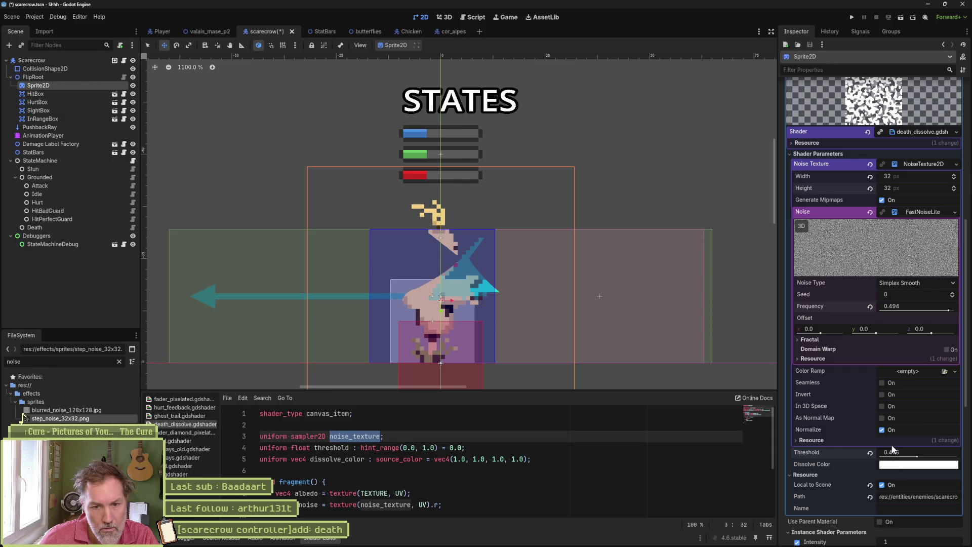
left_click(881, 429)
left_click(881, 429)
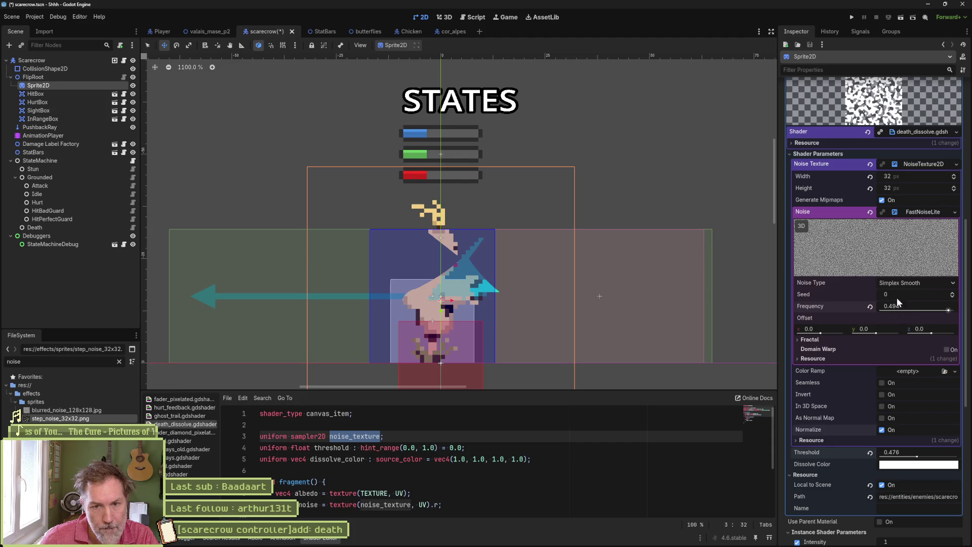
Step: Switch the noise type to Simplex, then try Cellular
left_click(904, 283)
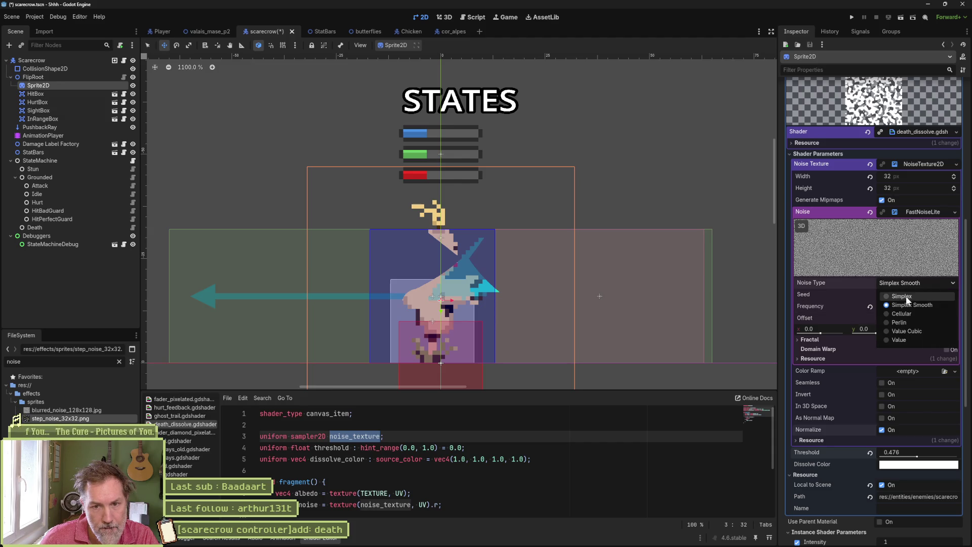
left_click(906, 296)
left_click(918, 283)
left_click(912, 299)
left_click(908, 283)
left_click(908, 295)
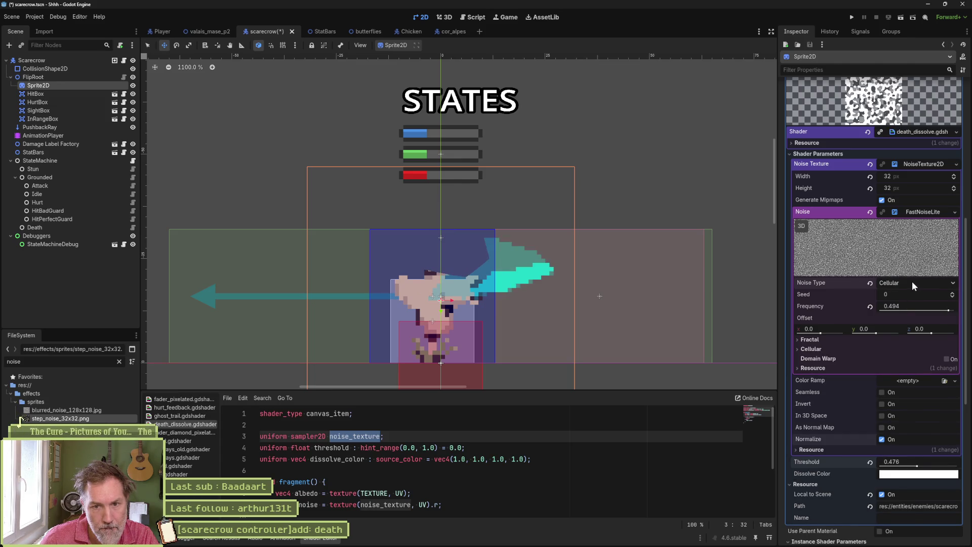
Step: Try Perlin and Value Cubic noise, return to Simplex, and raise frequency to 1.0
left_click(912, 282)
left_click(903, 321)
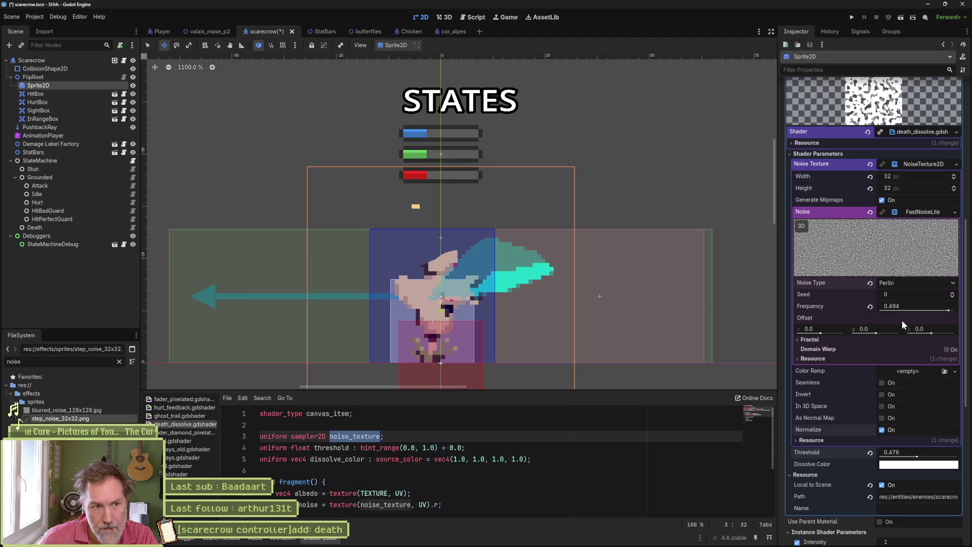
left_click(912, 281)
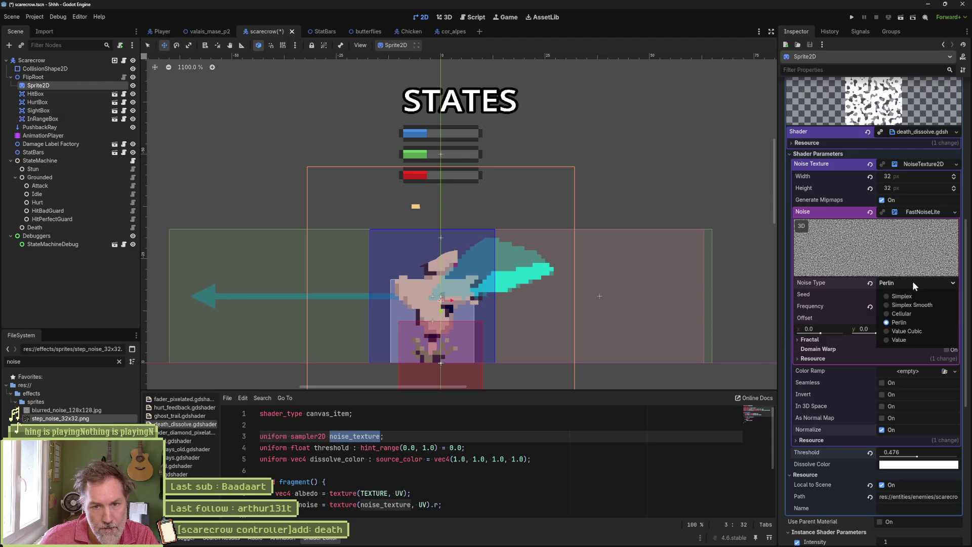
left_click(903, 330)
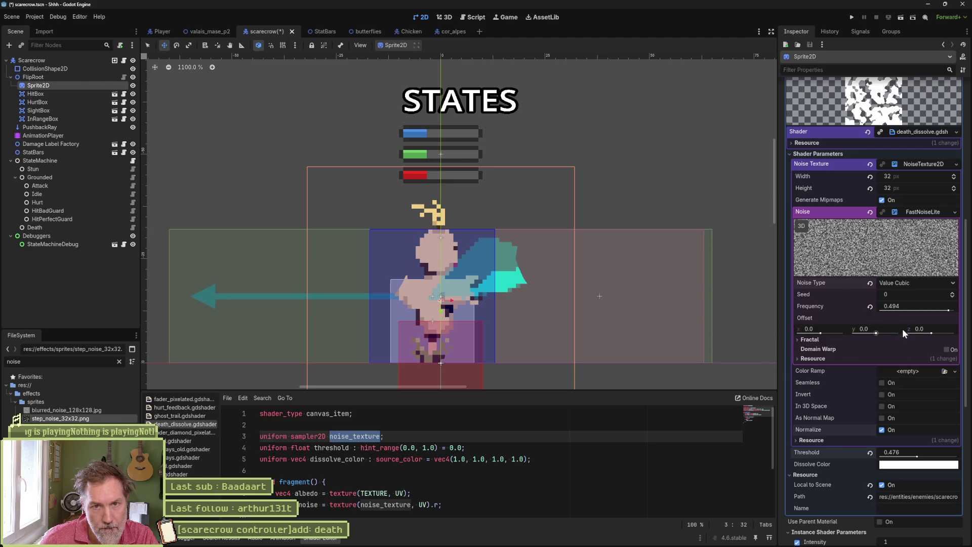
left_click(906, 282)
left_click(904, 294)
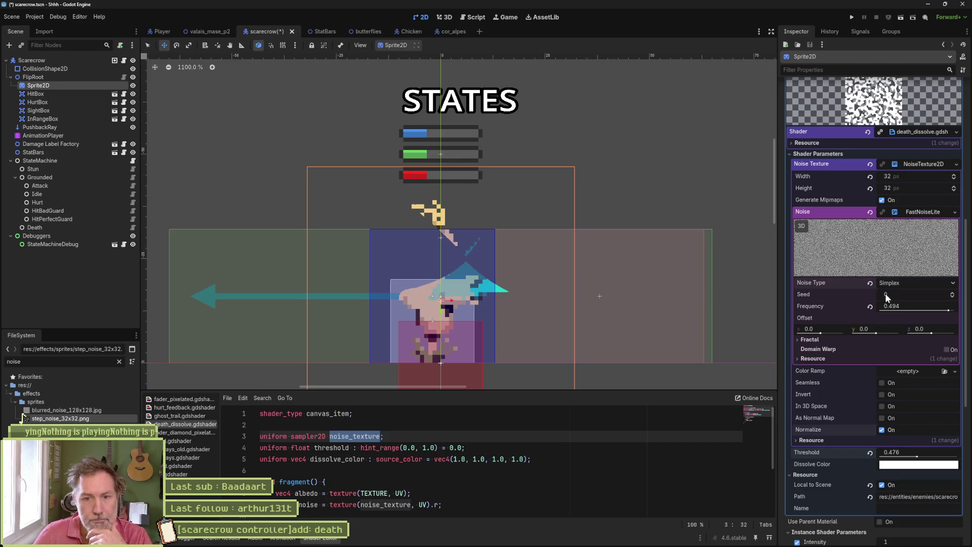
mouse_move(944, 308)
left_mouse_down()
mouse_move(879, 308)
mouse_move(954, 309)
left_mouse_up()
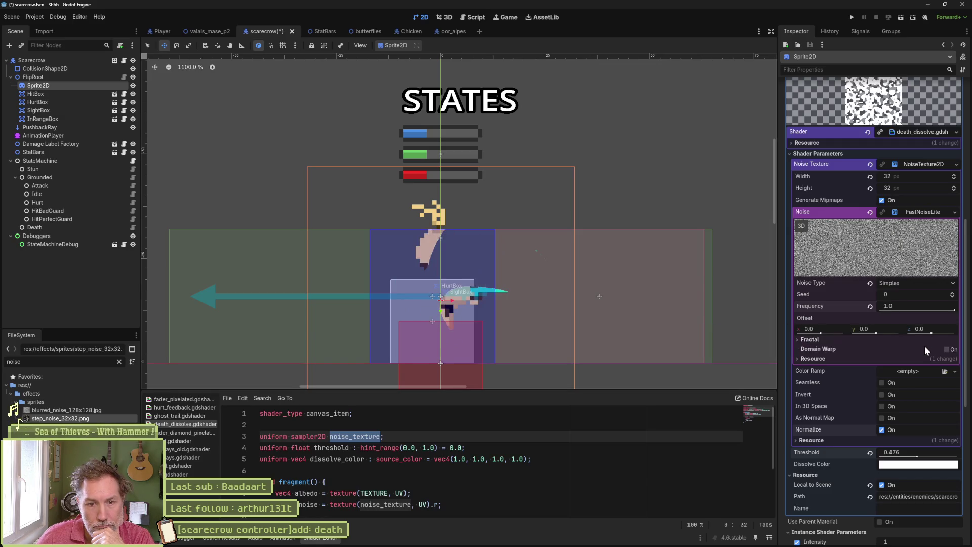
Step: Try fractal octaves 7, revert to 5, and lower the dissolve threshold to 0.373
left_click(809, 339)
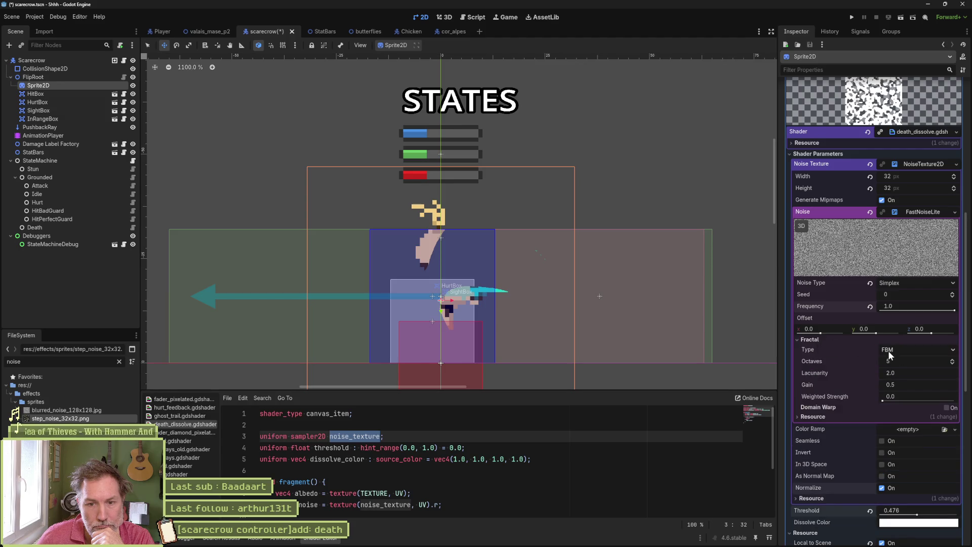
left_click(952, 359)
left_click(952, 359)
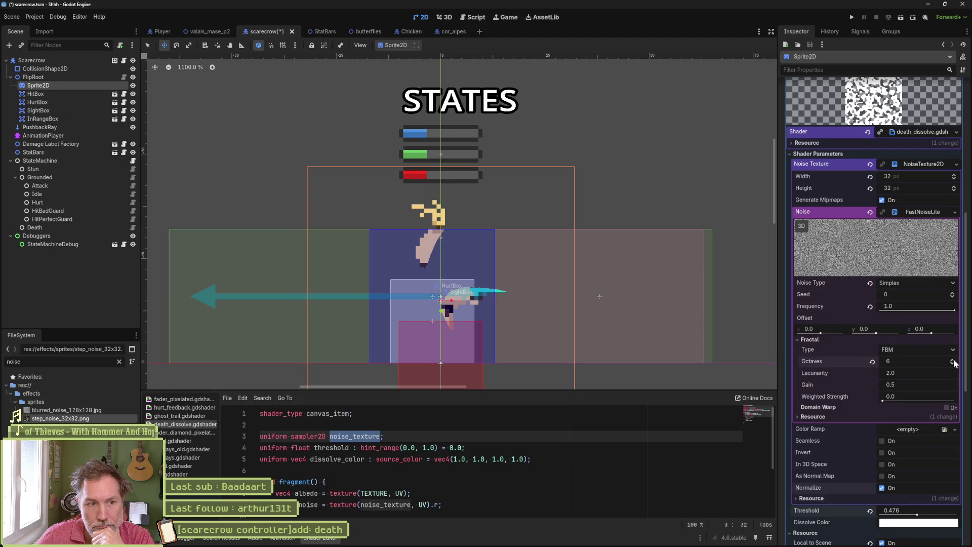
left_click(952, 363)
left_click(952, 364)
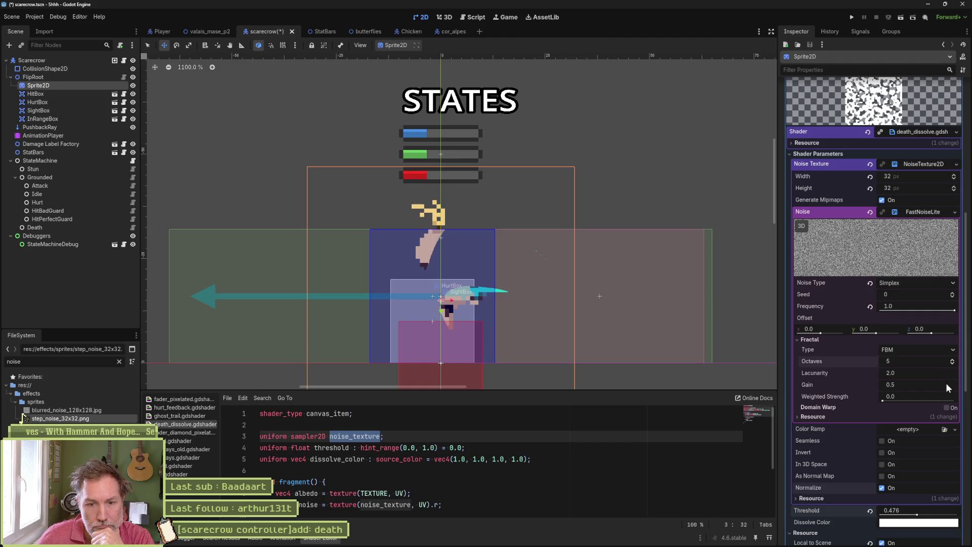
left_click(814, 342)
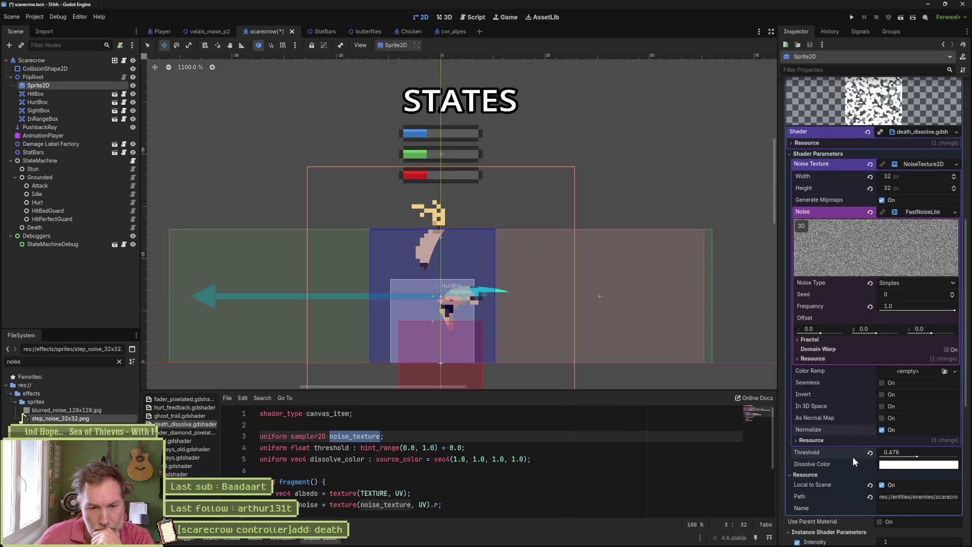
mouse_move(916, 456)
left_mouse_down()
mouse_move(896, 456)
mouse_move(926, 465)
mouse_move(909, 467)
left_mouse_up()
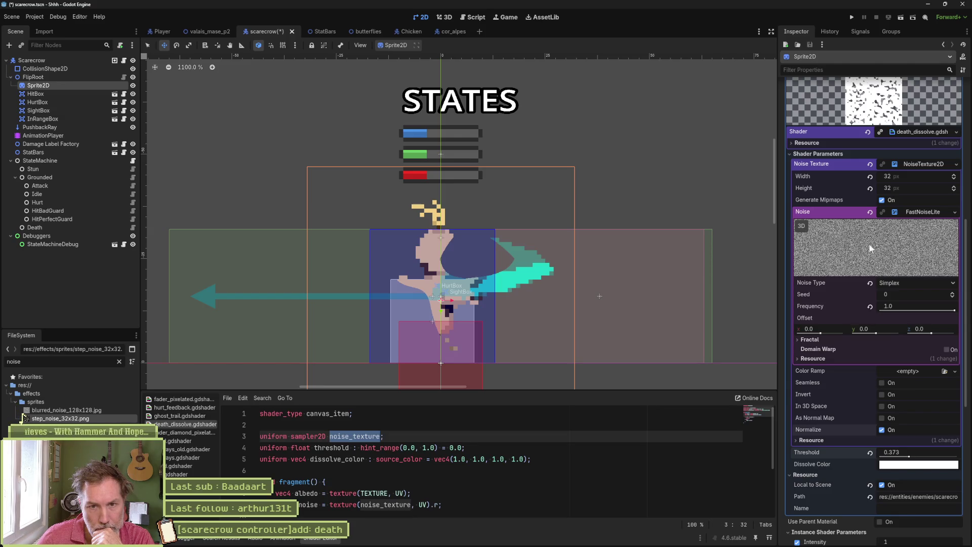
Step: Set the NoiseTexture2D width and height to 8 pixels
left_click(918, 177)
type("8")
key("Tab")
type("8")
key("Return")
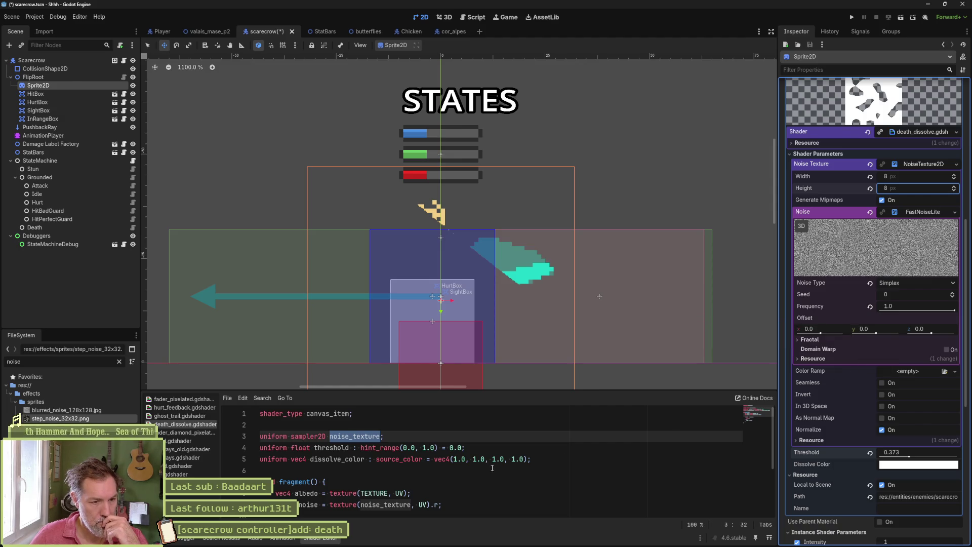
Step: Raise the dissolve shader's Intensity from 1 to 8
scroll(394, 473, "down", 1)
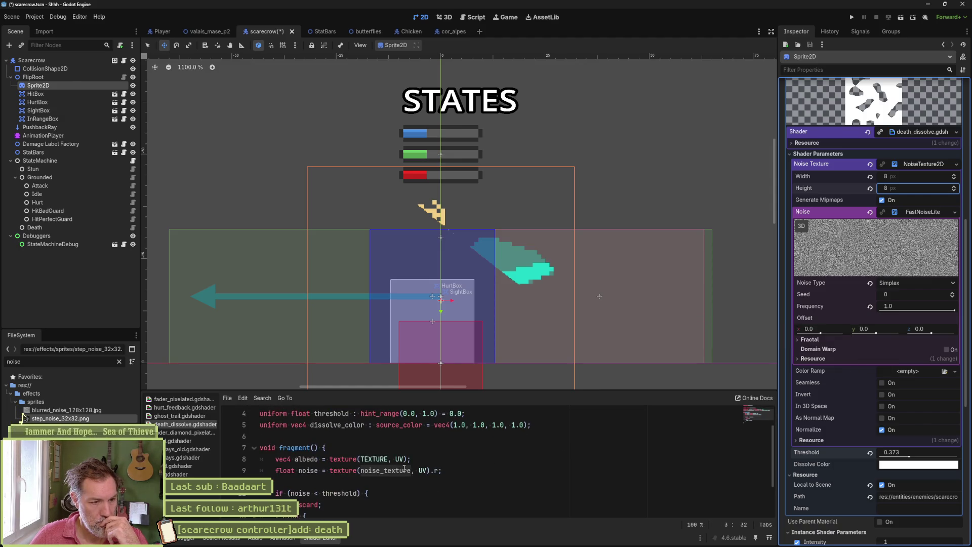
scroll(396, 482, "up", 1)
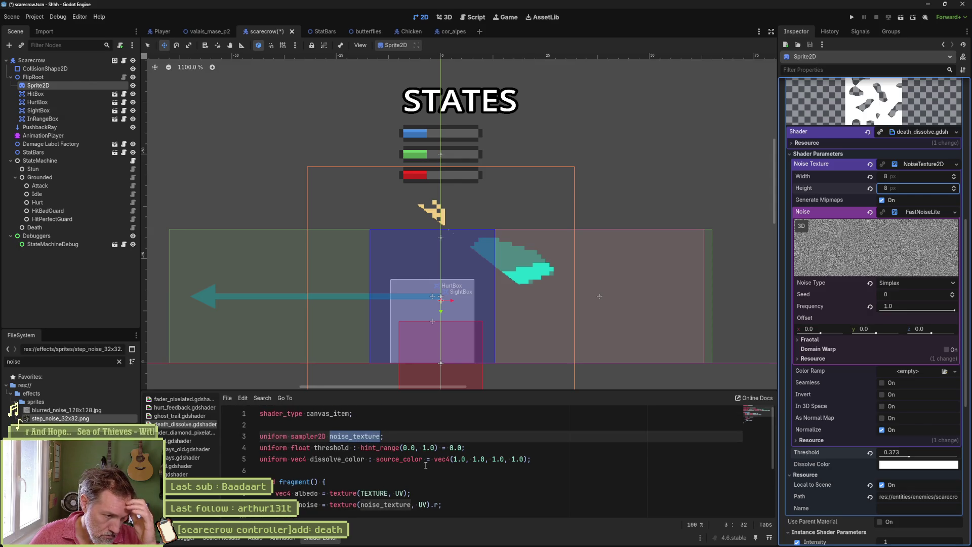
scroll(425, 465, "down", 2)
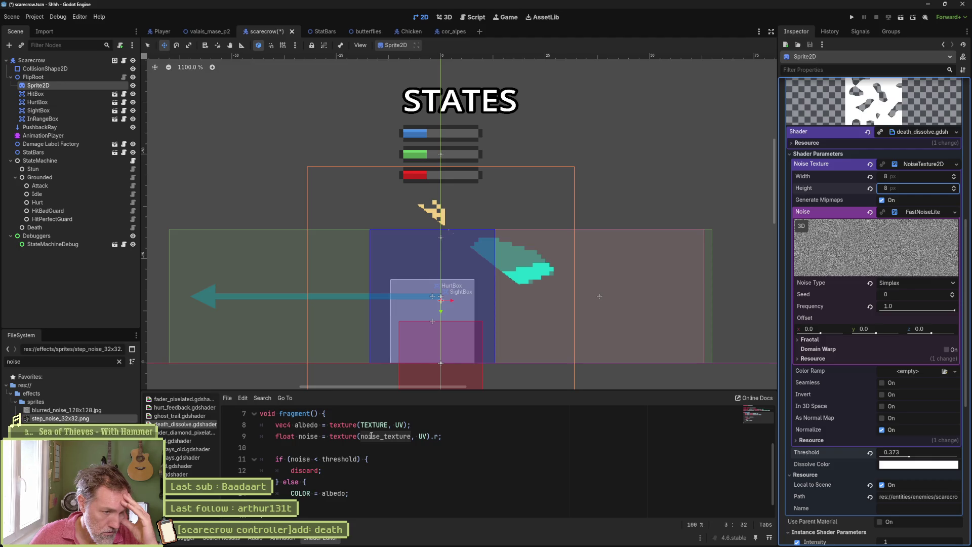
scroll(406, 445, "down", 1)
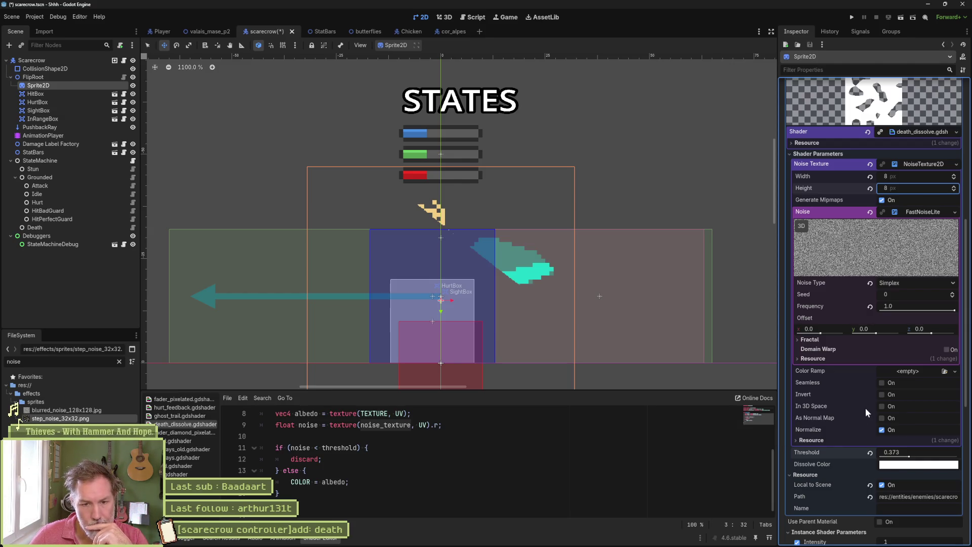
scroll(848, 417, "down", 2)
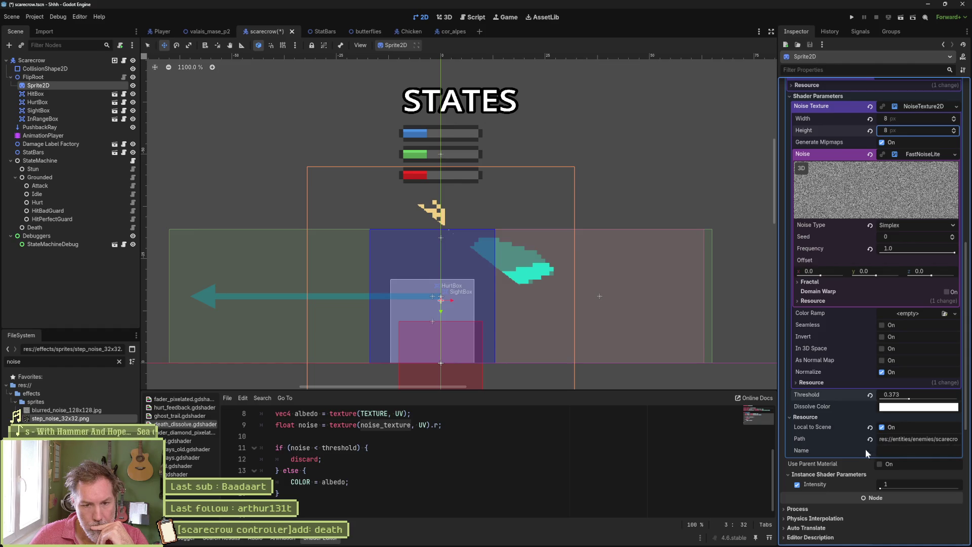
left_click_drag(883, 488, 941, 488)
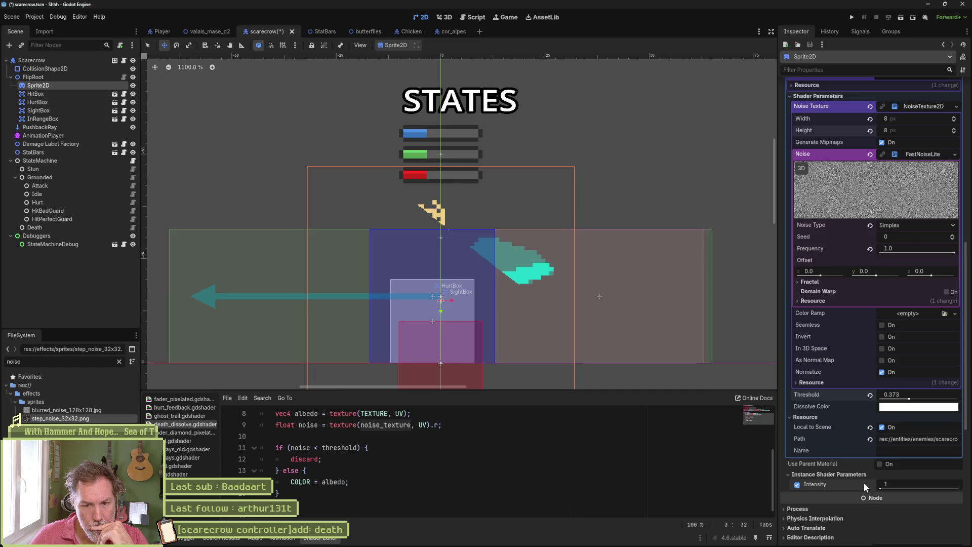
Step: Edit the noise texture width and height, undoing back to a 512×512 size
scroll(851, 393, "up", 6)
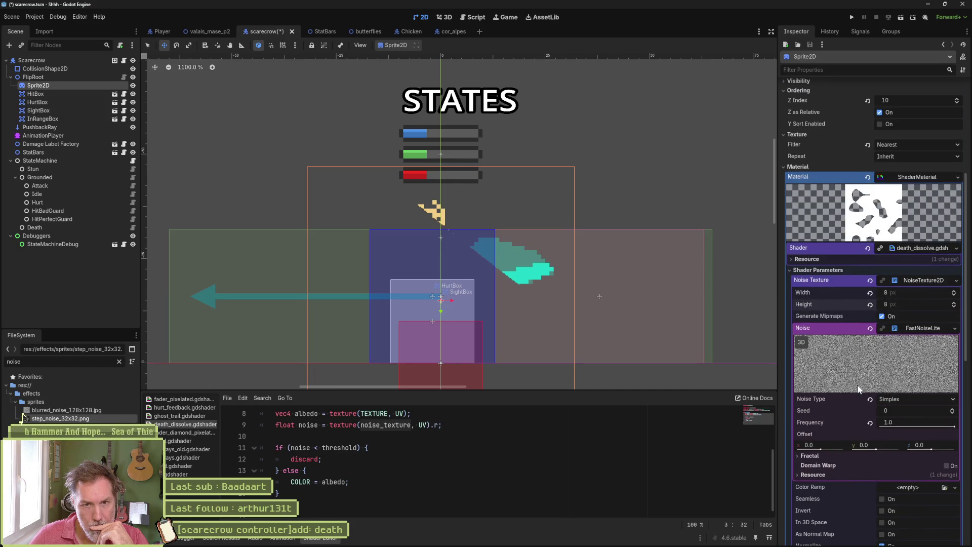
scroll(857, 389, "up", 6)
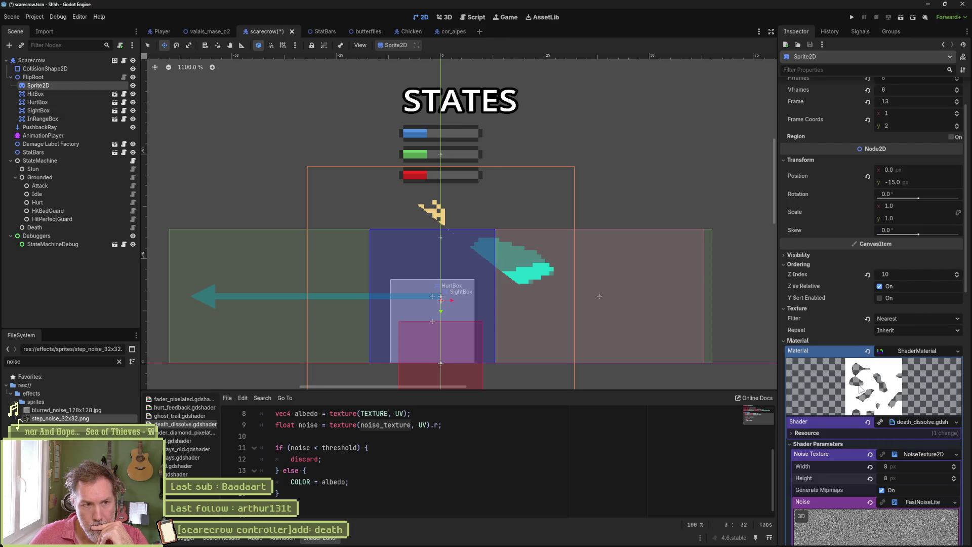
scroll(860, 387, "up", 2)
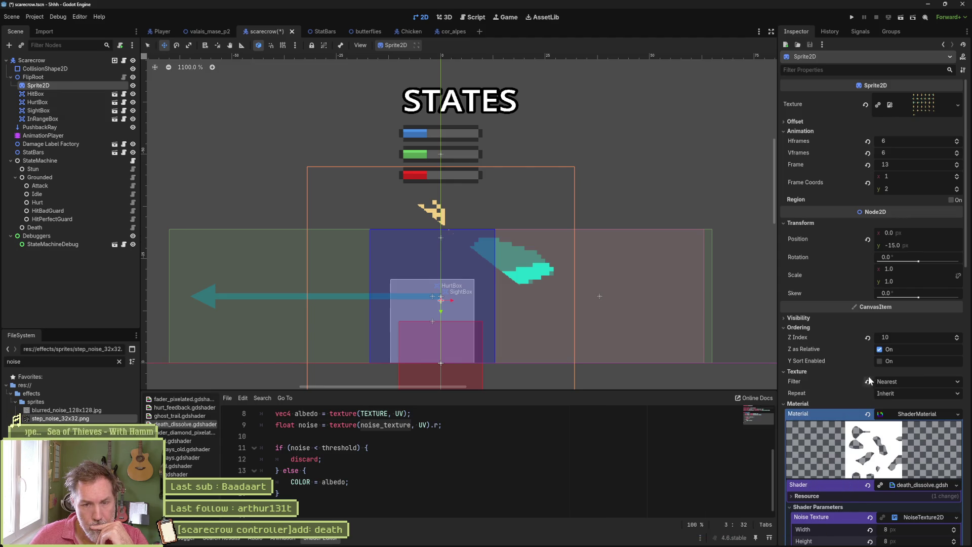
scroll(860, 377, "down", 4)
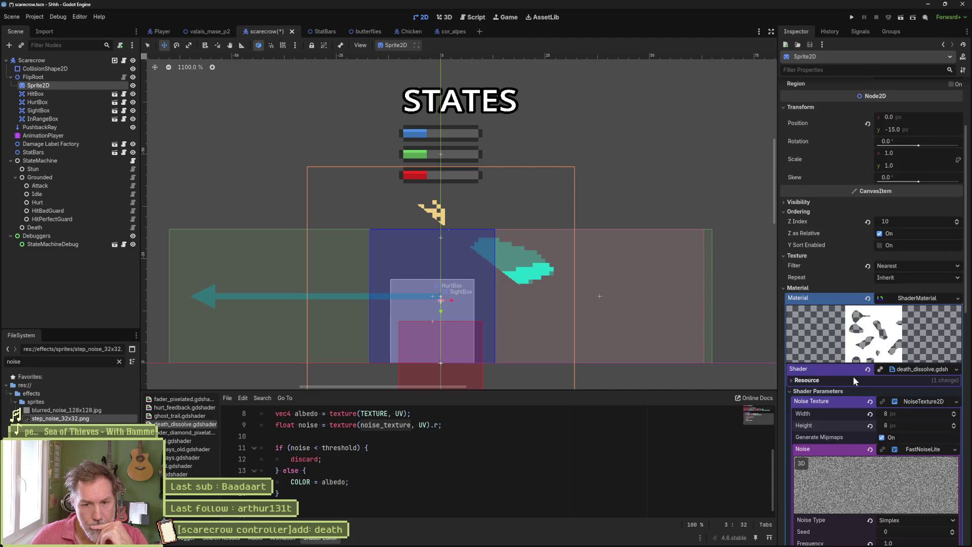
left_click(907, 414)
type("10")
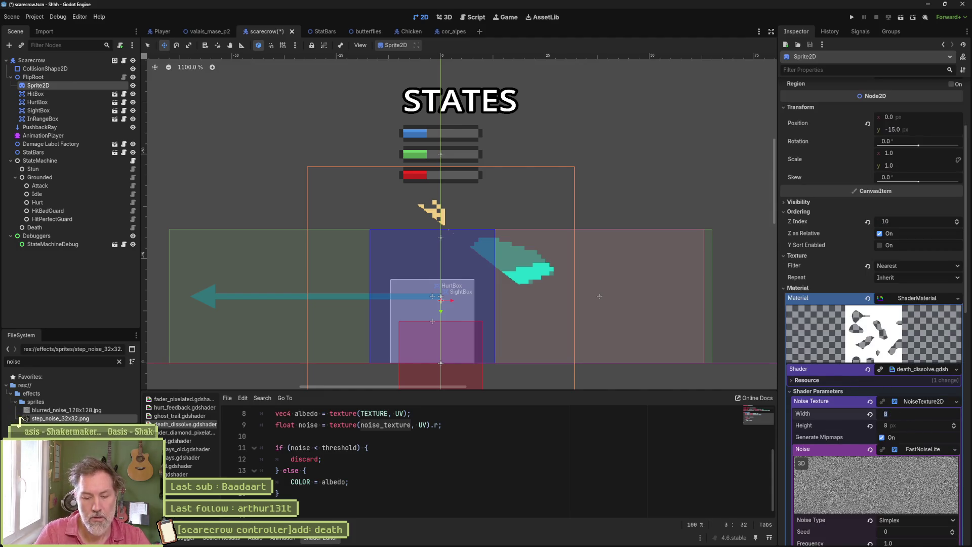
type("24")
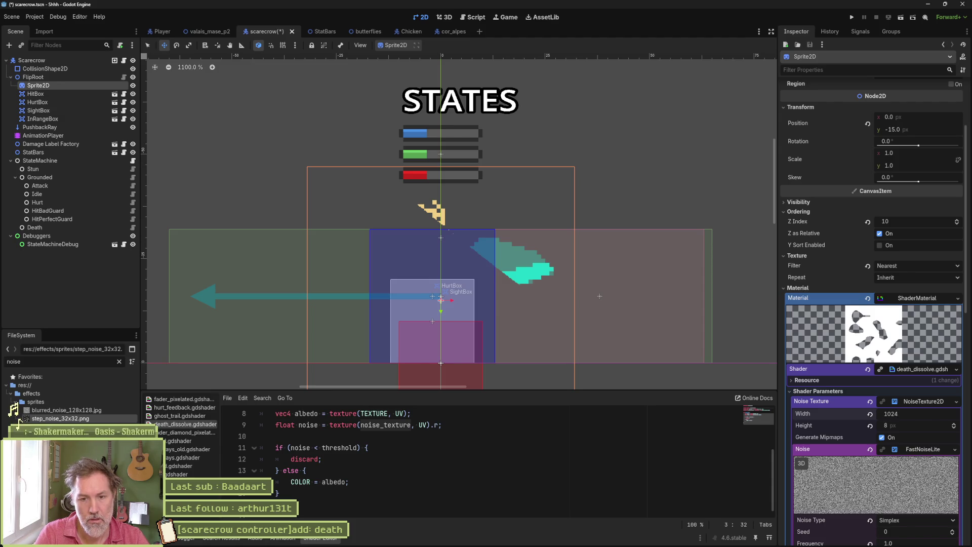
key("Tab")
type("10")
key("Return")
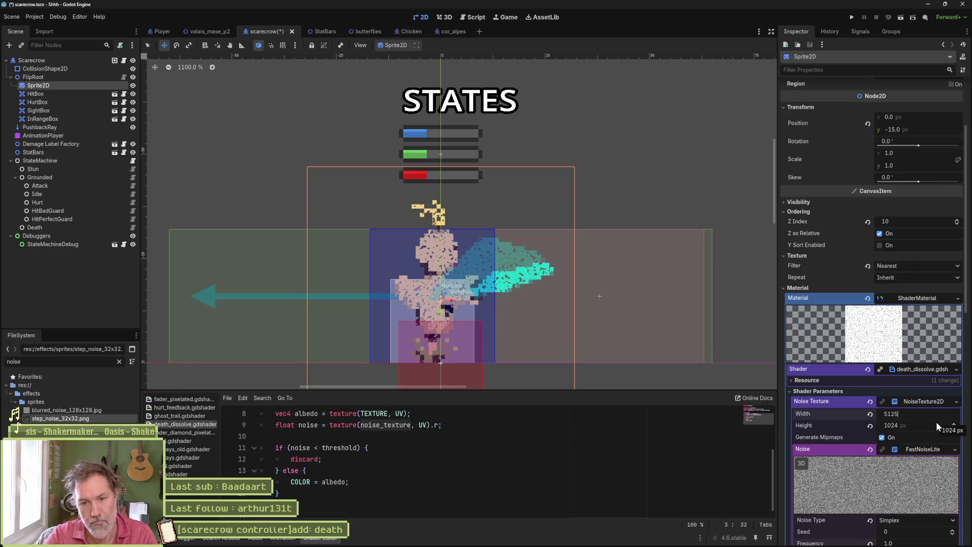
key("ctrl+z")
key("ctrl+z")
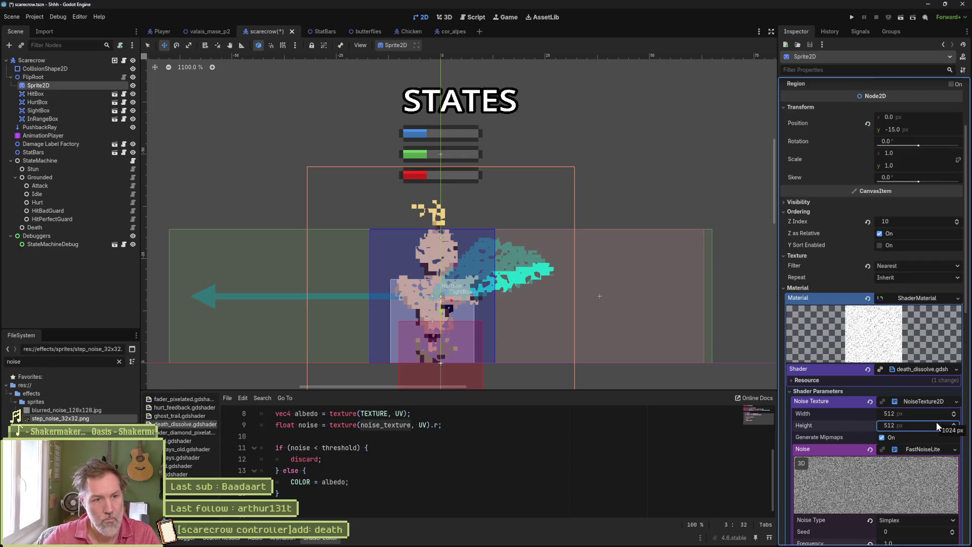
Step: Disable Generate Mipmaps and lower the noise frequency to 0.1099
scroll(845, 429, "down", 3)
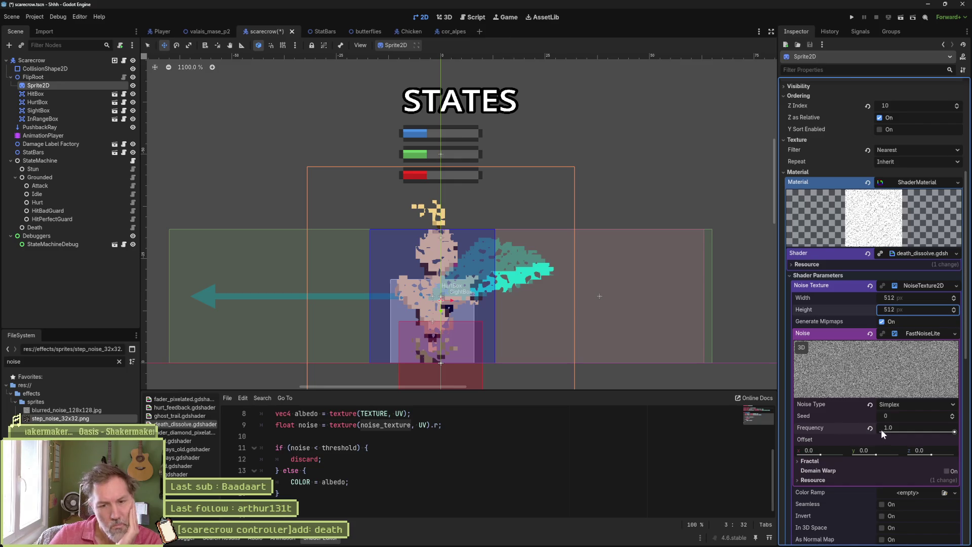
left_click(882, 321)
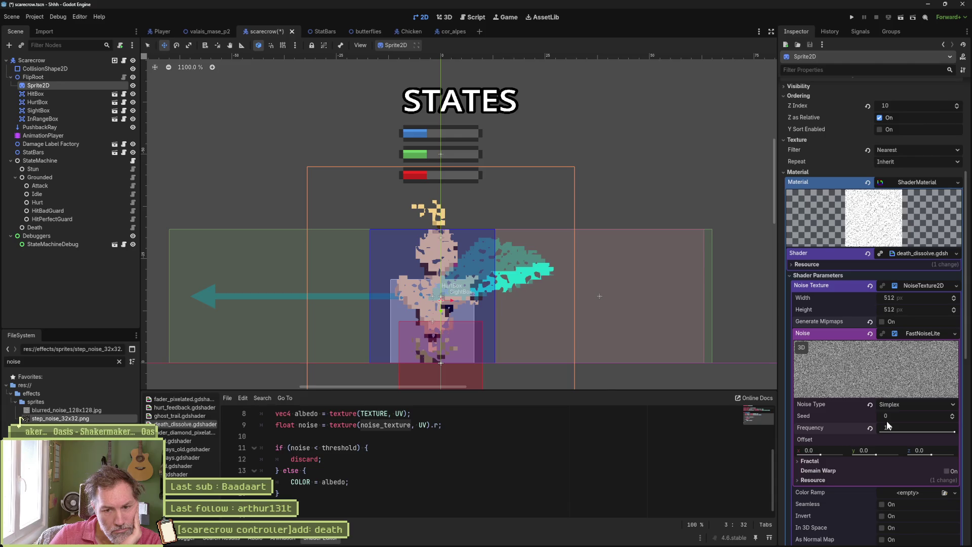
mouse_move(954, 431)
left_mouse_down()
mouse_move(903, 434)
mouse_move(937, 433)
left_mouse_up()
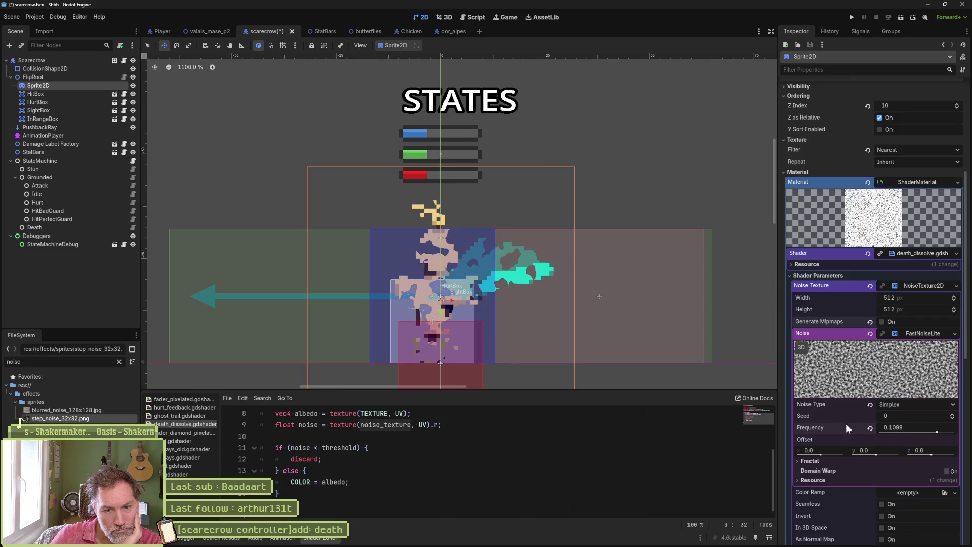
Step: Turn off Normalize, set noise frequency to 0.1758, and sweep the dissolve threshold to 0.52
scroll(846, 424, "down", 5)
mouse_move(907, 464)
left_mouse_down()
mouse_move(885, 463)
mouse_move(948, 462)
mouse_move(875, 469)
mouse_move(920, 462)
left_mouse_up()
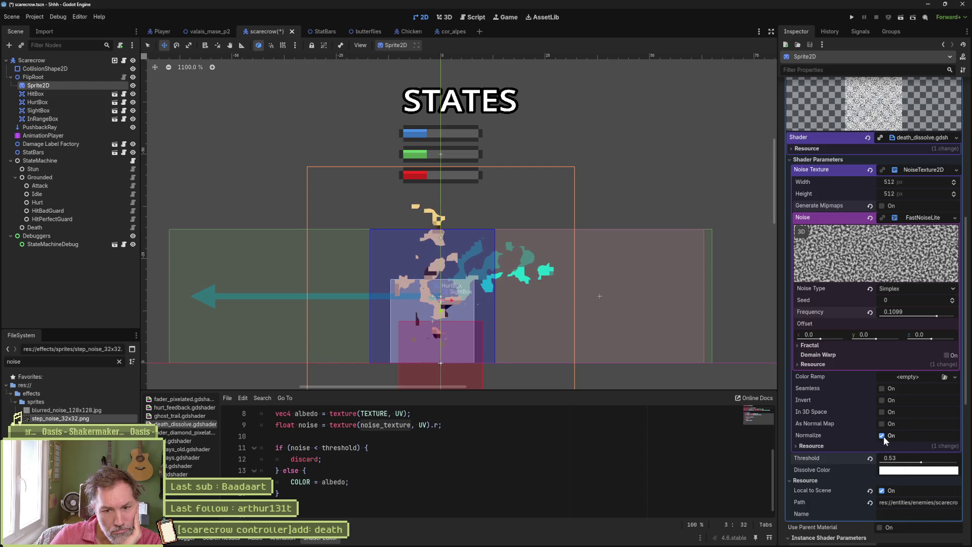
left_click(881, 436)
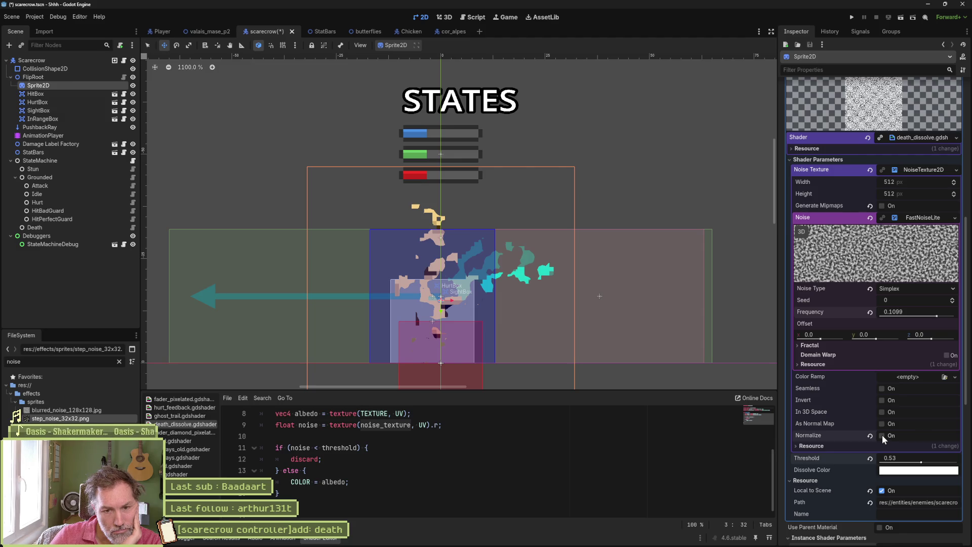
mouse_move(920, 462)
left_mouse_down()
mouse_move(887, 460)
mouse_move(928, 461)
mouse_move(865, 457)
left_mouse_up()
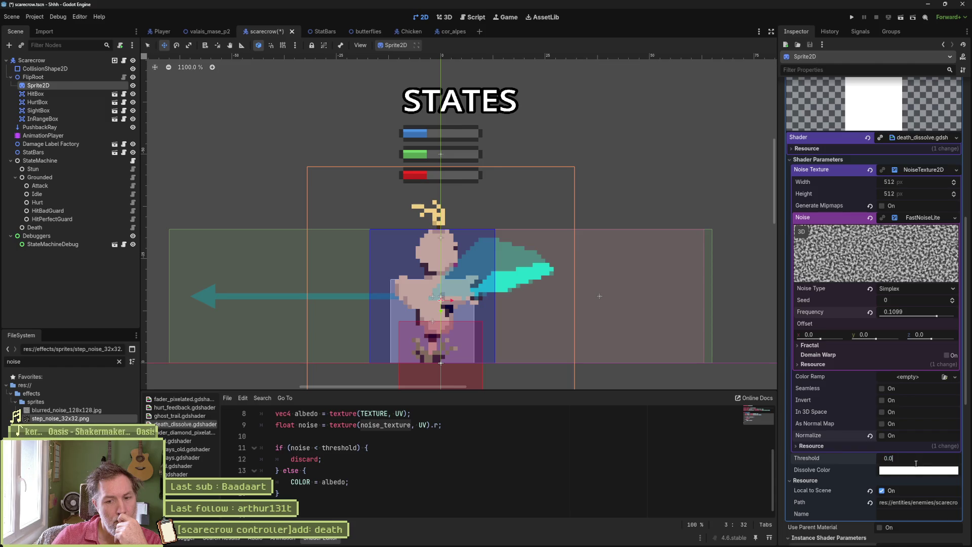
left_click(910, 462)
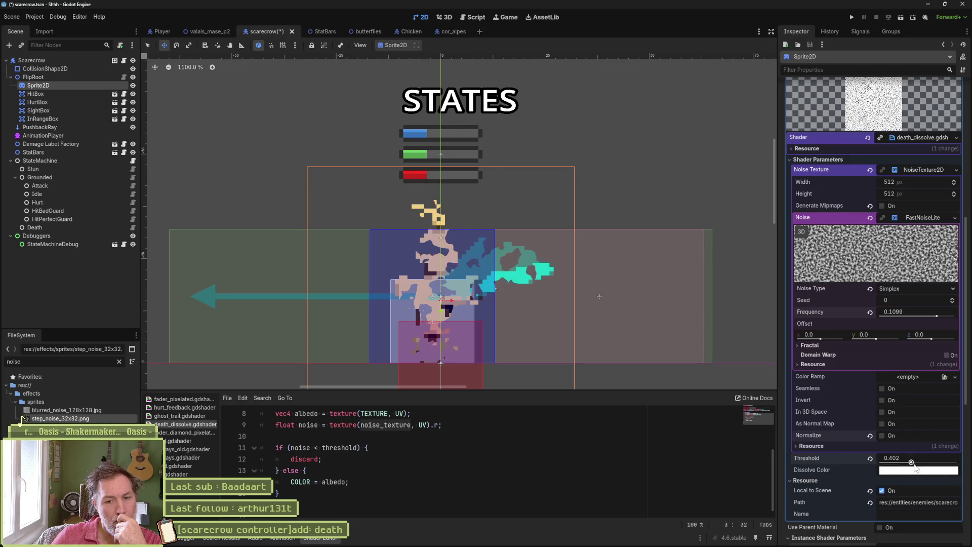
left_click_drag(914, 464, 916, 465)
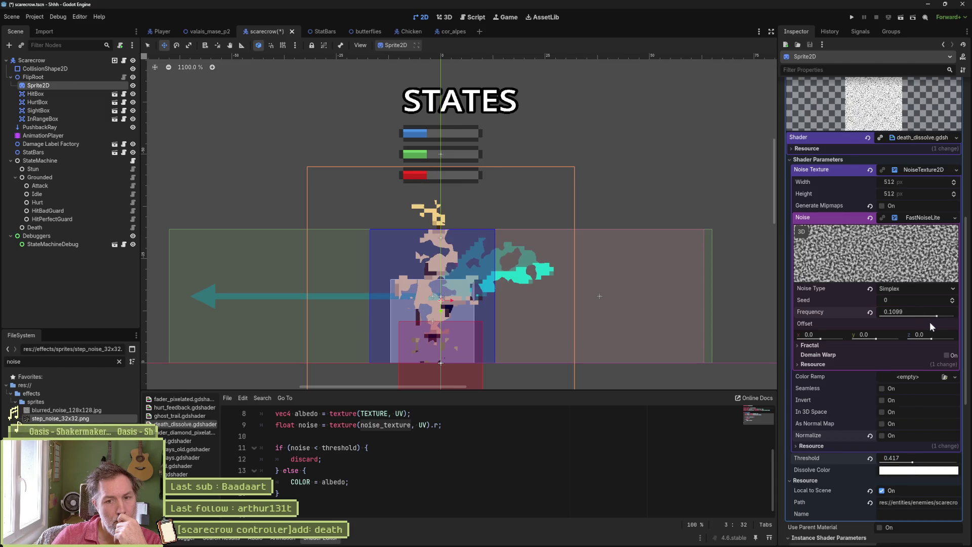
left_click_drag(936, 316, 940, 316)
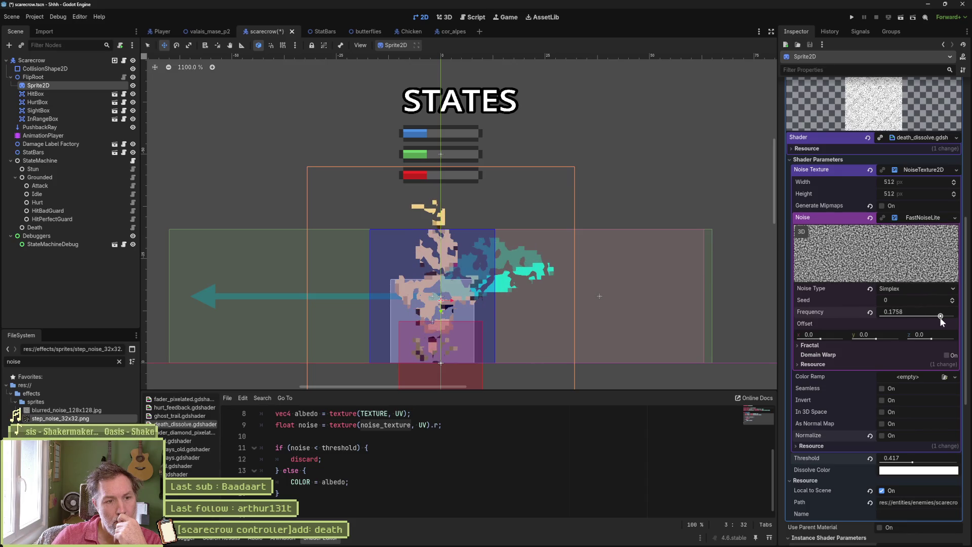
mouse_move(912, 462)
left_mouse_down()
mouse_move(946, 462)
mouse_move(880, 462)
mouse_move(941, 462)
mouse_move(922, 470)
left_mouse_up()
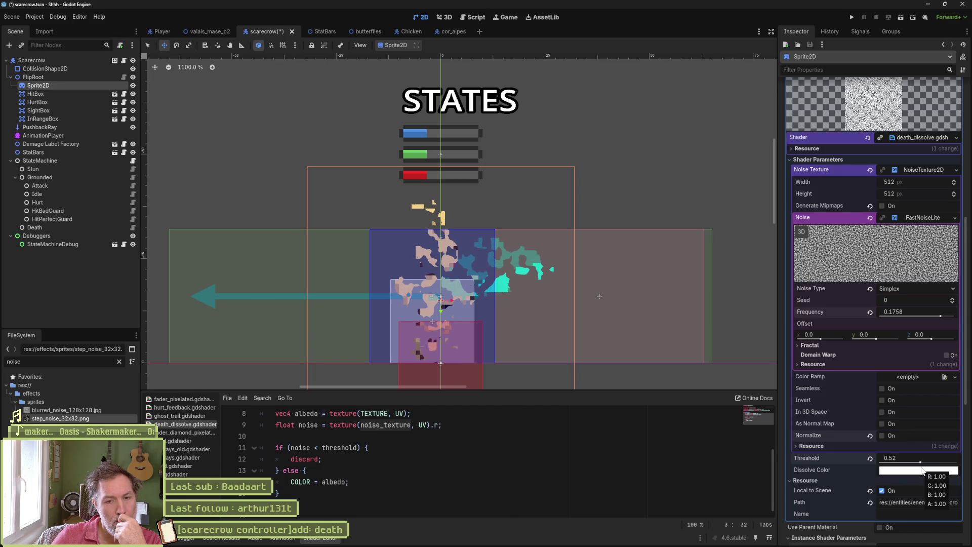
left_click(809, 345)
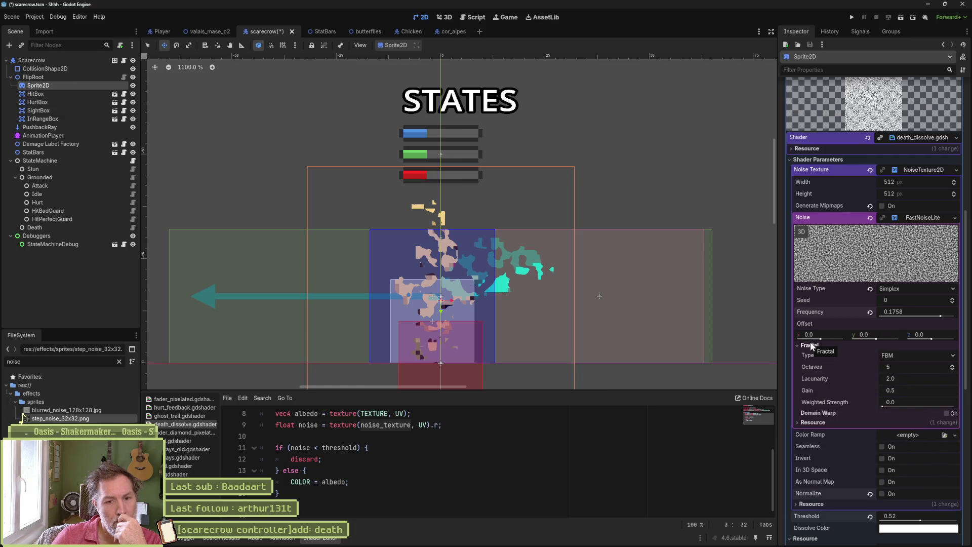
Step: Set fractal type to None, leave domain warp off, and lower the threshold to 0.461
left_click(952, 367)
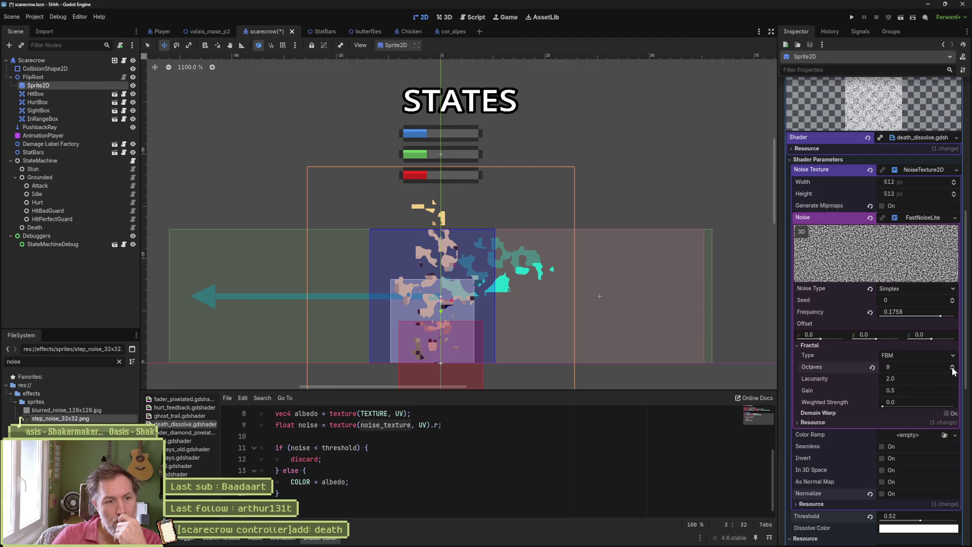
left_click_drag(952, 370, 952, 373)
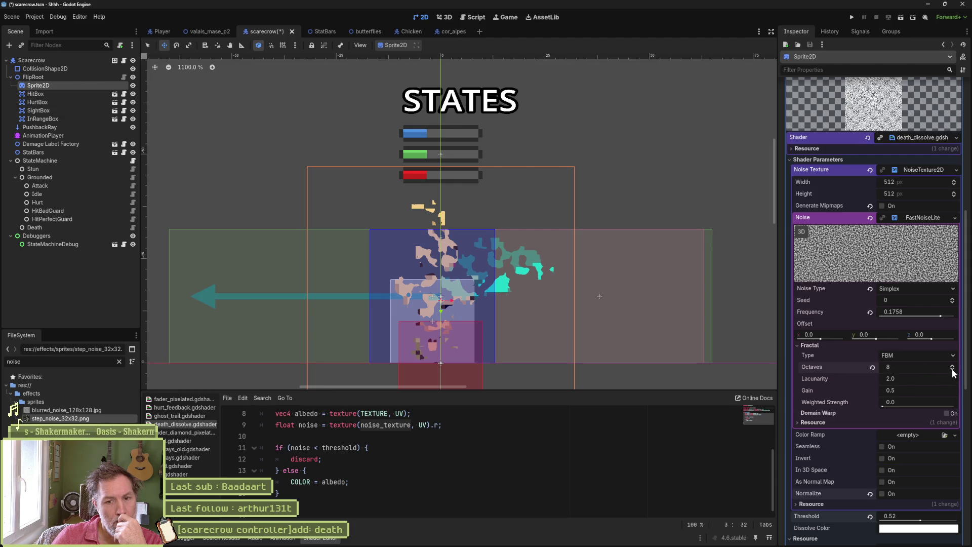
left_click(952, 370)
left_click(952, 370)
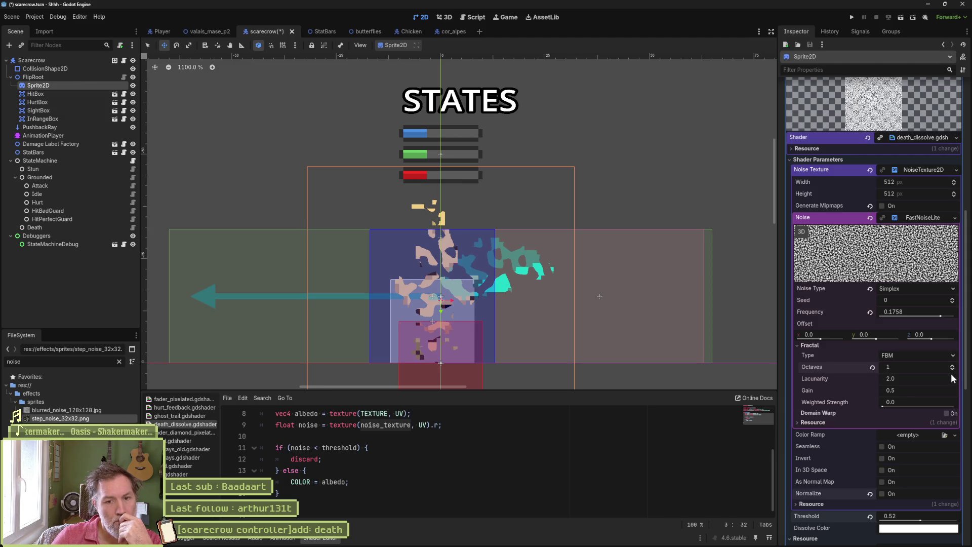
left_click(953, 358)
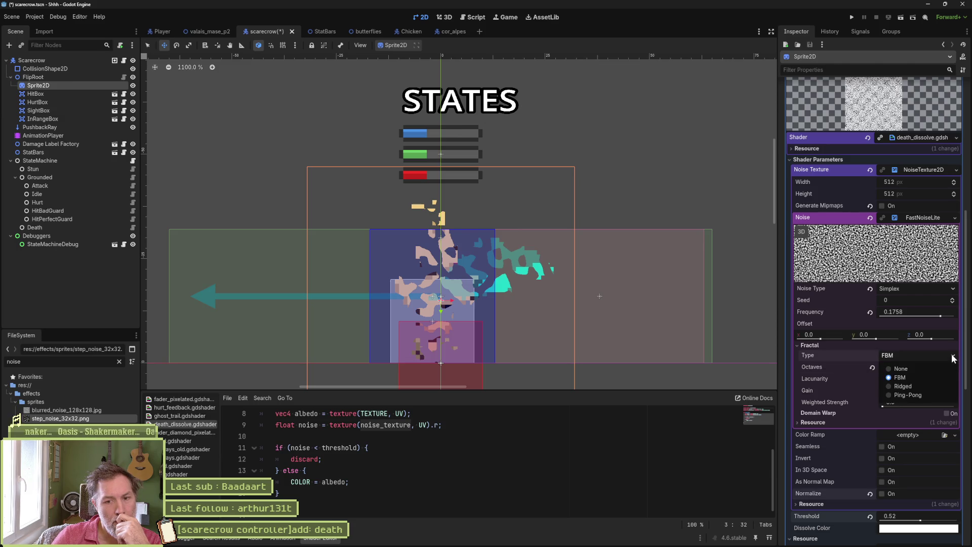
left_click(911, 368)
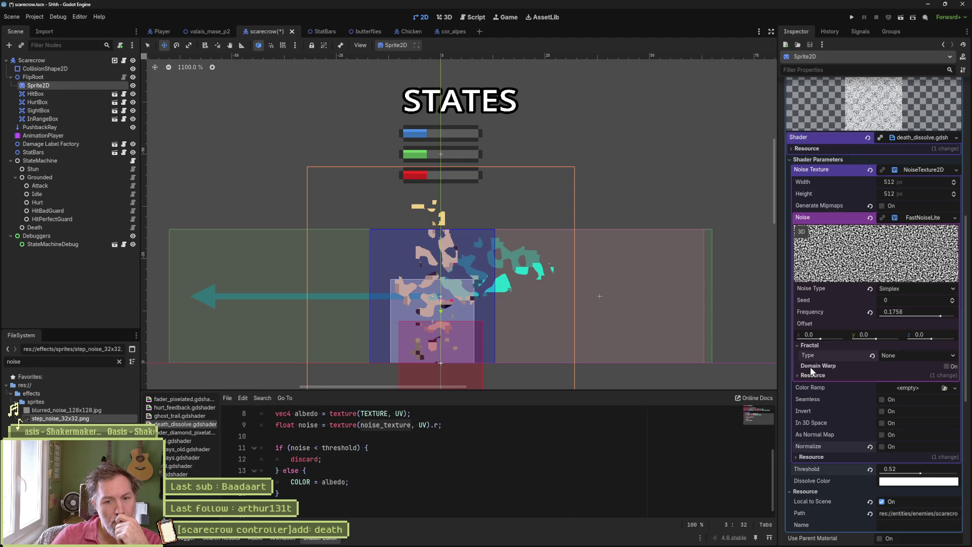
left_click(946, 366)
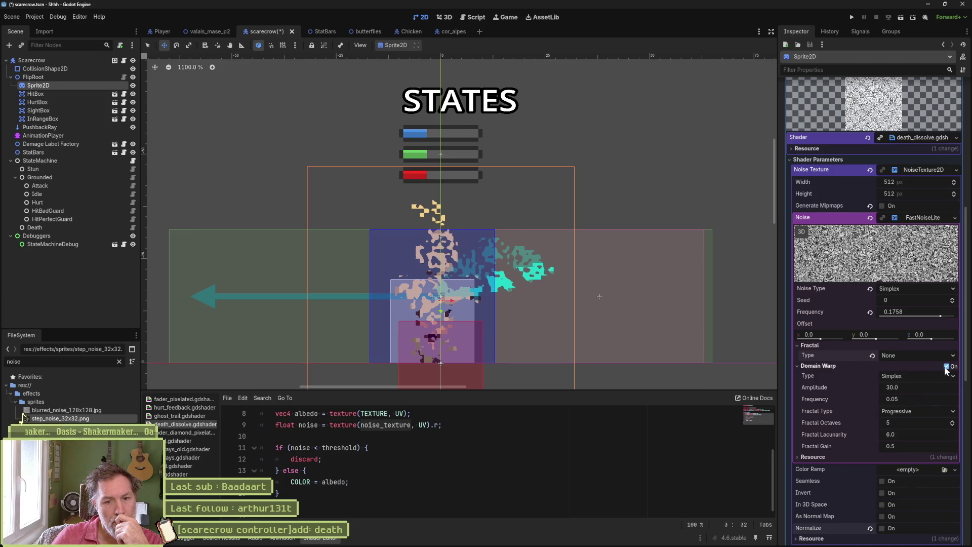
left_click(946, 366)
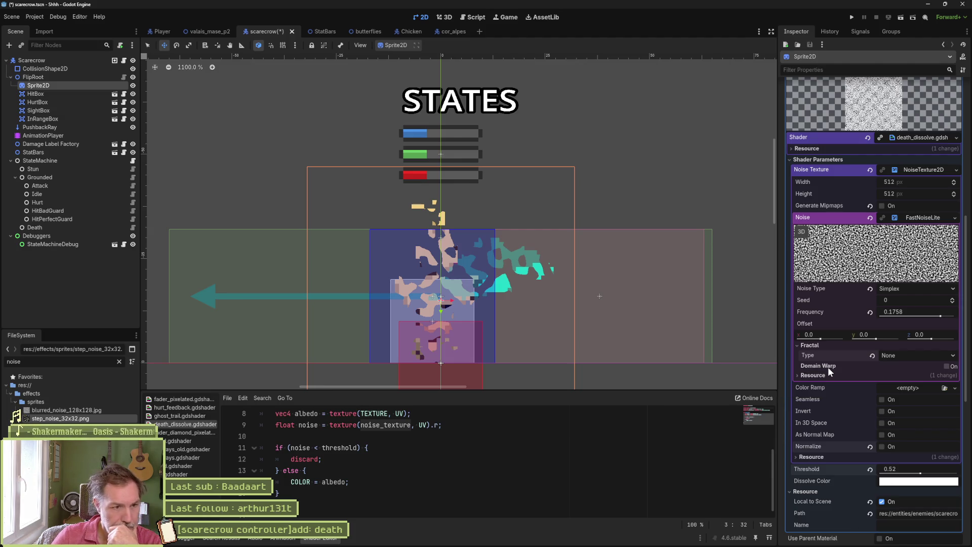
mouse_move(920, 472)
left_mouse_down()
mouse_move(883, 473)
mouse_move(957, 473)
mouse_move(908, 481)
mouse_move(916, 484)
left_mouse_up()
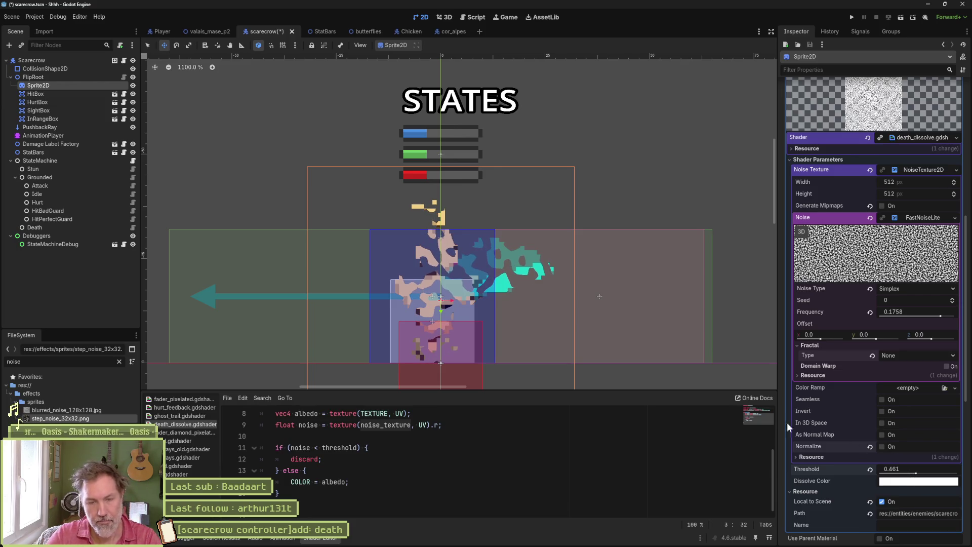
Step: Snip a screenshot of the Material inspector settings and switch to the Gemini chat
scroll(763, 338, "up", 1)
scroll(876, 337, "up", 2)
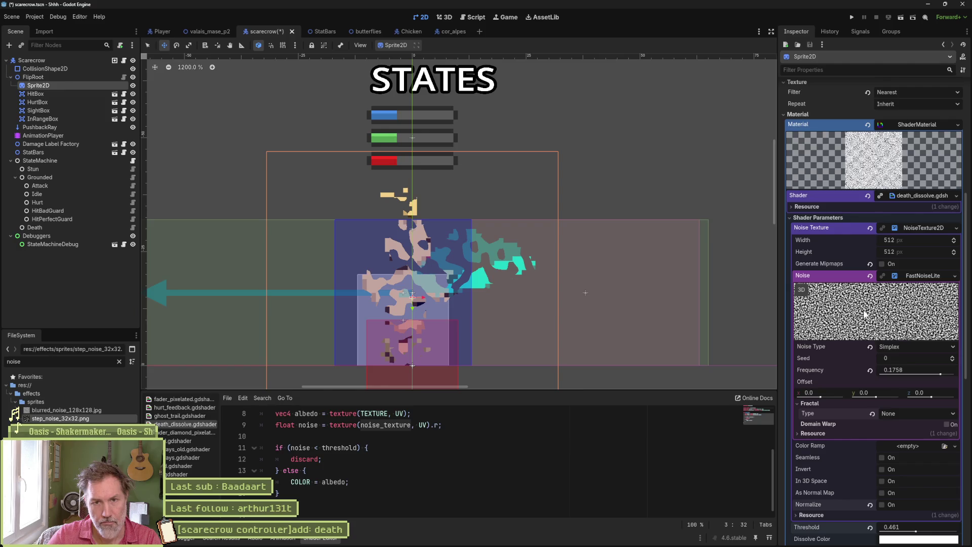
key("super+shift+s")
mouse_move(784, 112)
left_mouse_down()
mouse_move(879, 366)
mouse_move(965, 544)
mouse_move(960, 522)
mouse_move(967, 528)
left_mouse_up()
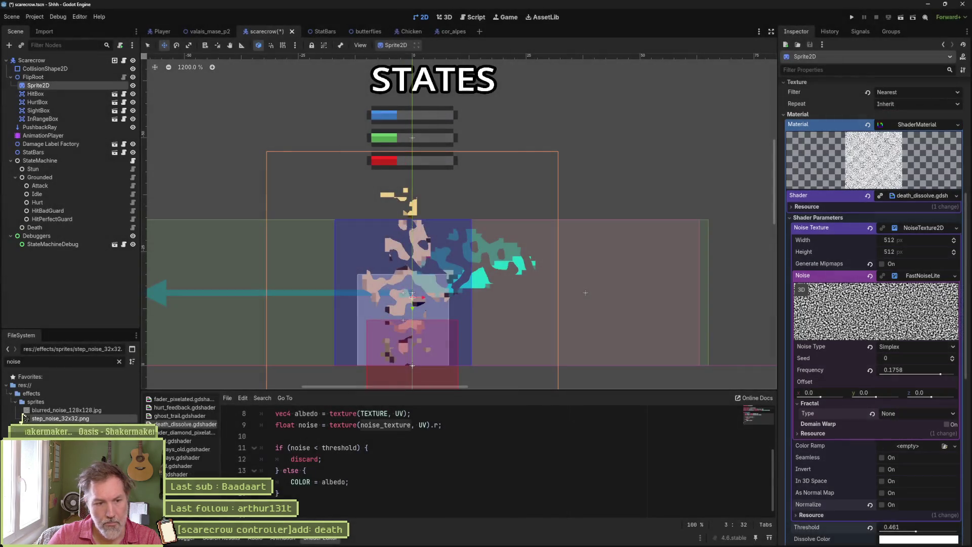
left_click(405, 543)
left_click(405, 486)
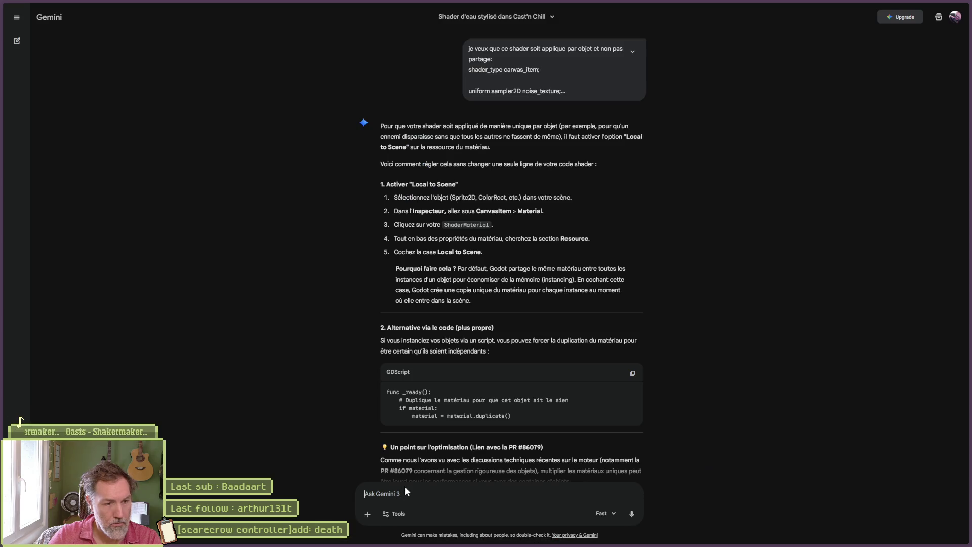
Step: Ask Gemini, with the pasted screenshot, how to make these settings default, then start a new chat
type("je veux ces reglages par defaut quand j'assigne ")
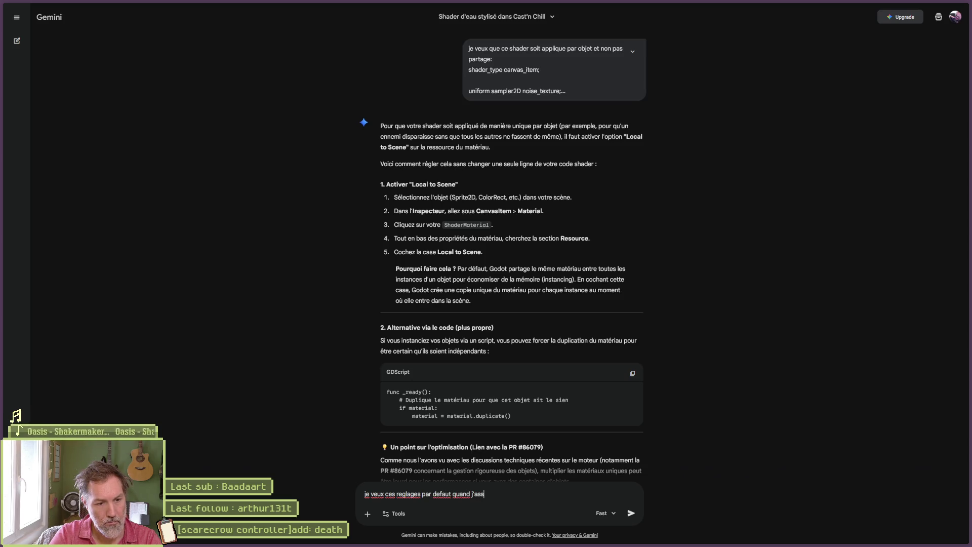
type("ce shader au runtime:")
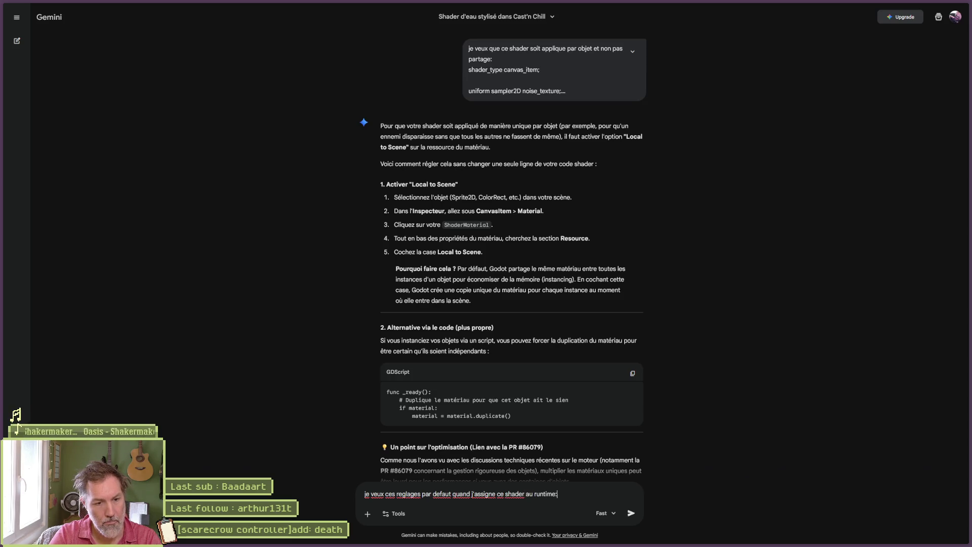
key("shift+Return")
key("ctrl+v")
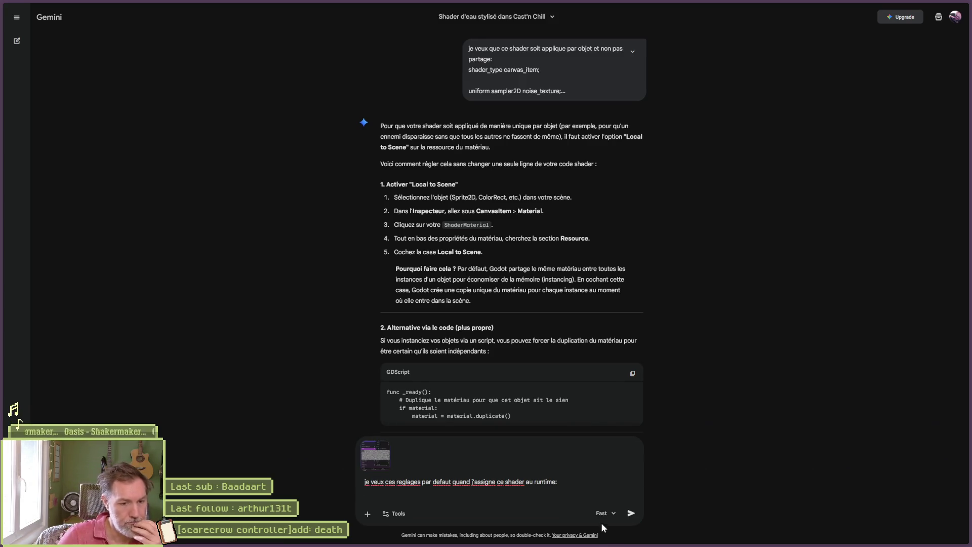
left_click(630, 513)
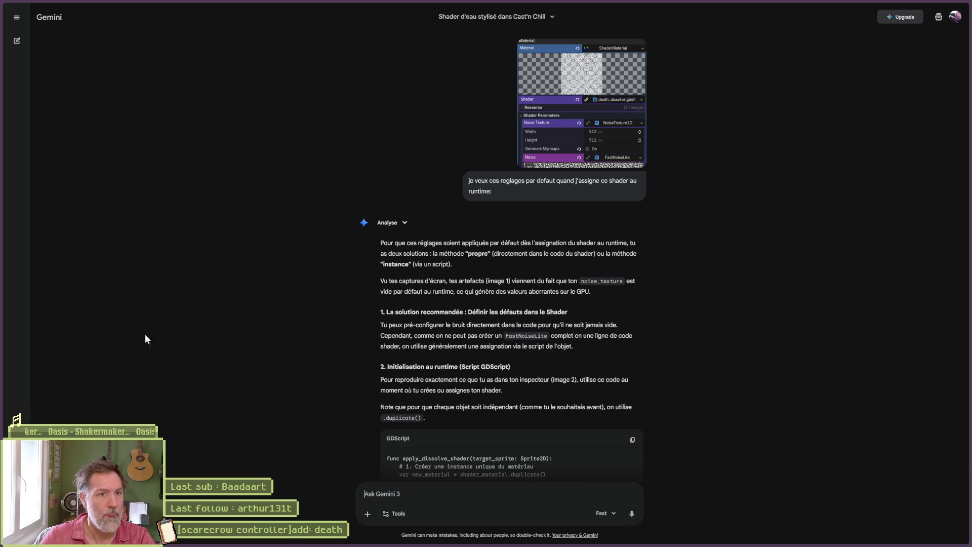
left_click(16, 40)
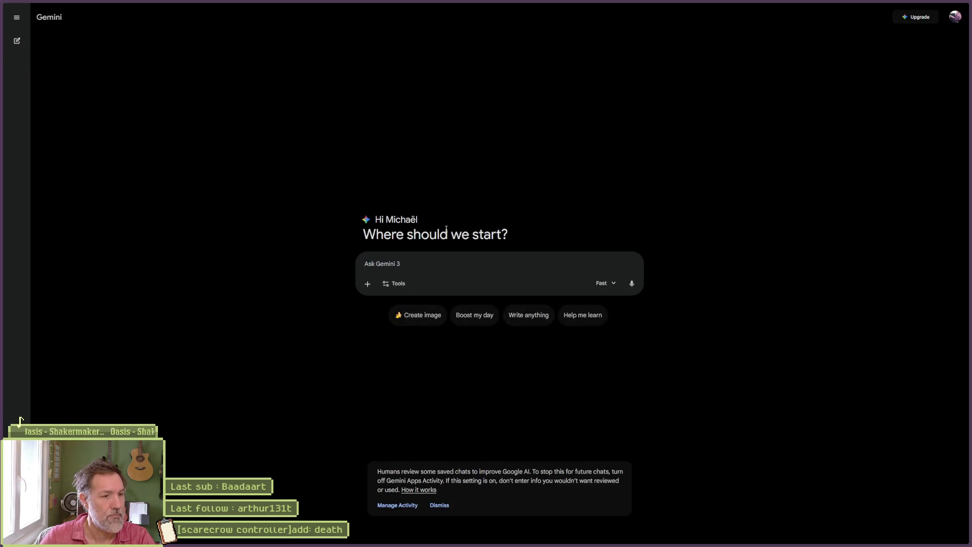
Step: Ask Gemini 'je veux ces reglages par:' with the material settings screenshot pasted in
type("je veux ces reglage")
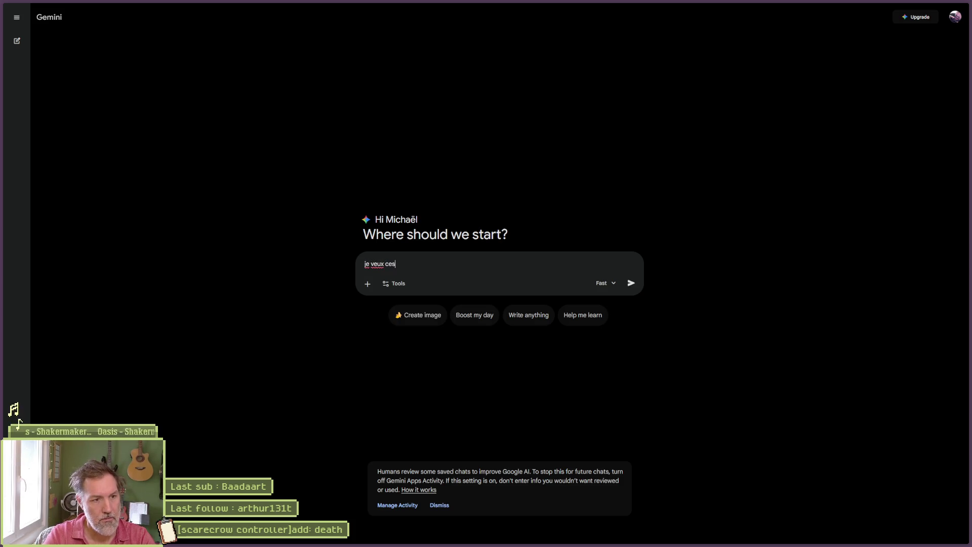
type("s par defaut sur mon shader que j'assigne au runt")
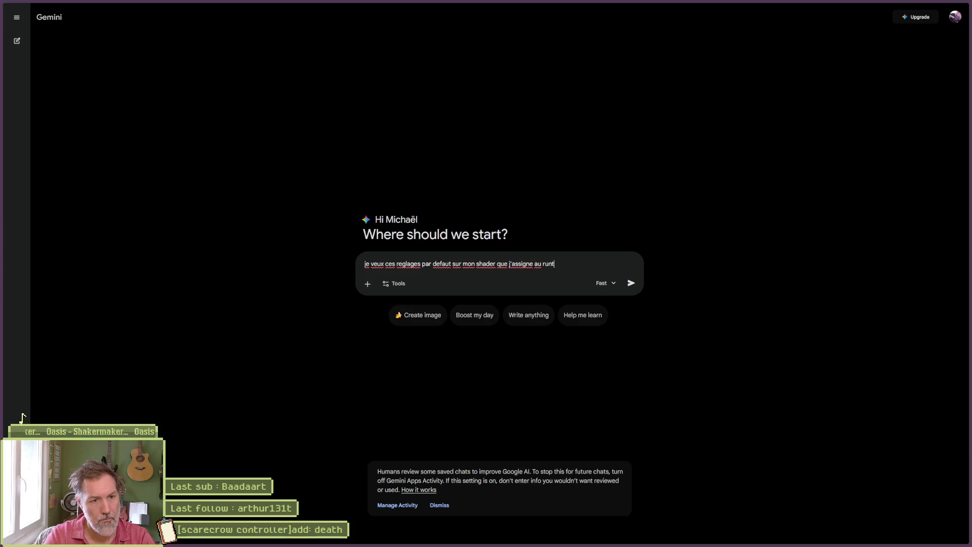
type(":")
key("shift+Return")
key("ctrl+v")
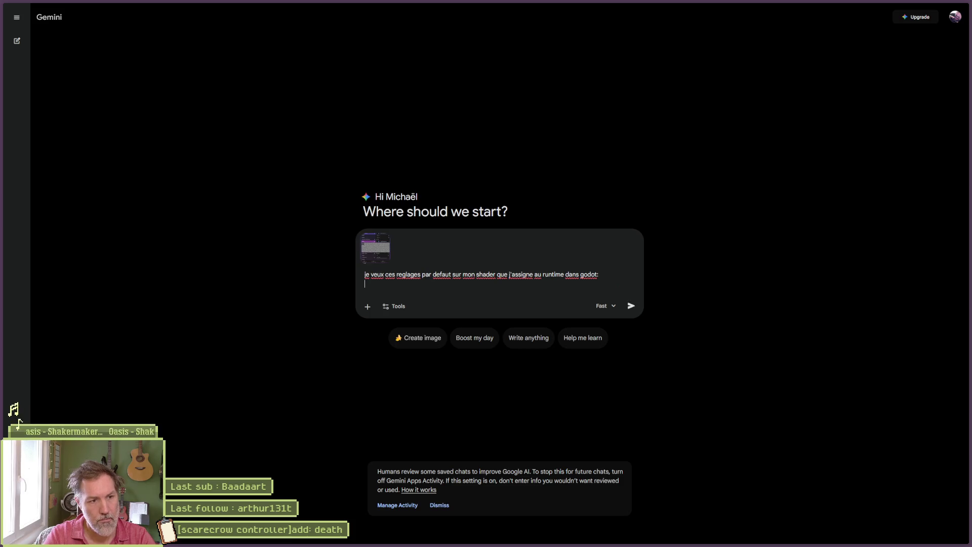
key("Return")
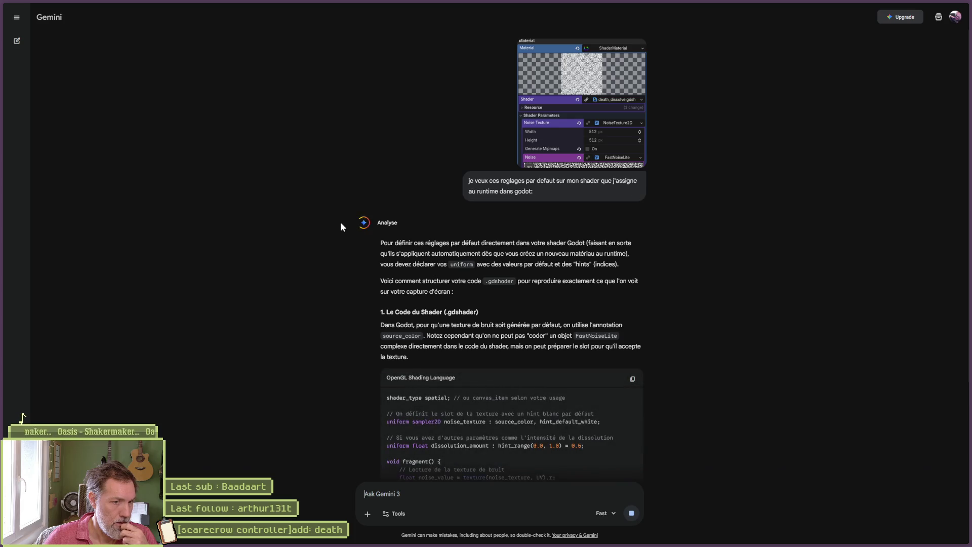
Step: Read Gemini's GDScript for a 512×512 Simplex NoiseTexture2D, then return to Godot
scroll(341, 228, "down", 3)
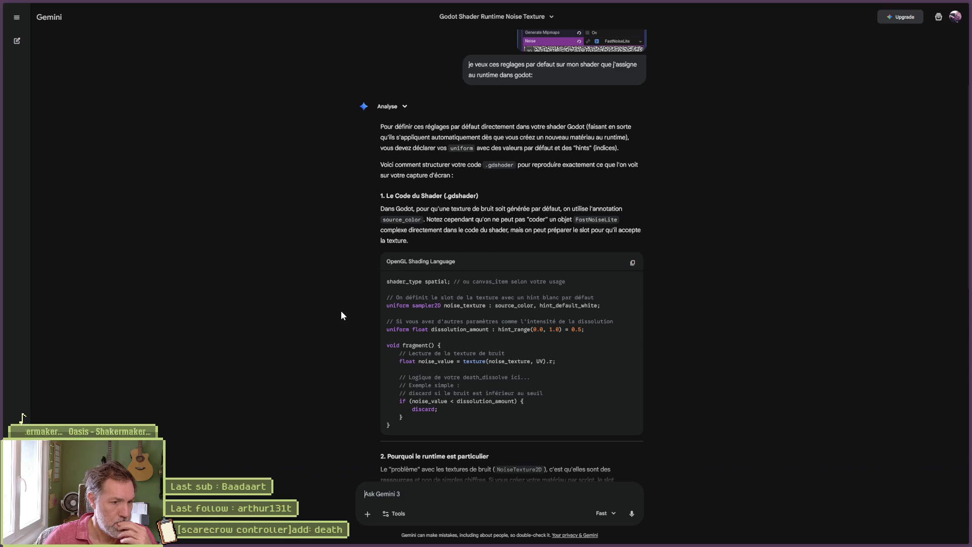
scroll(341, 311, "down", 3)
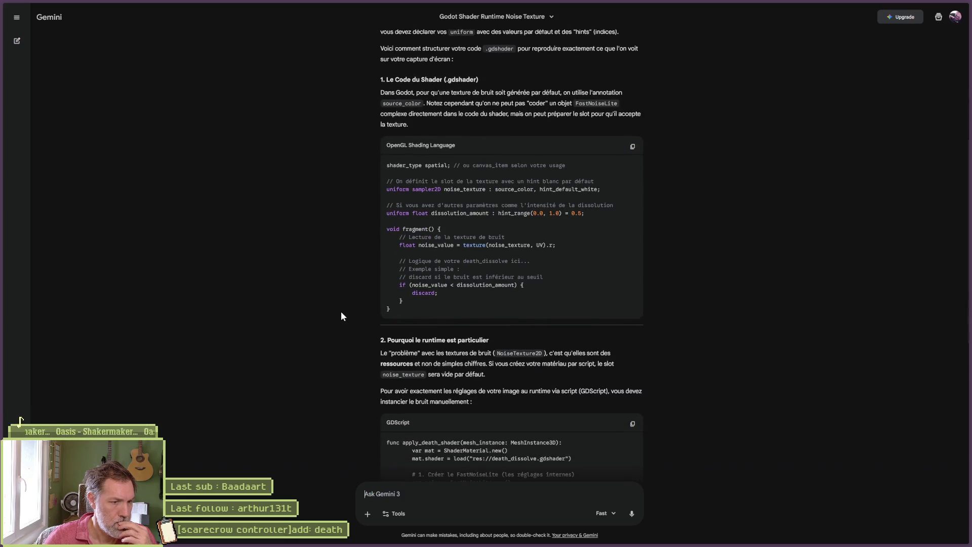
scroll(342, 311, "down", 2)
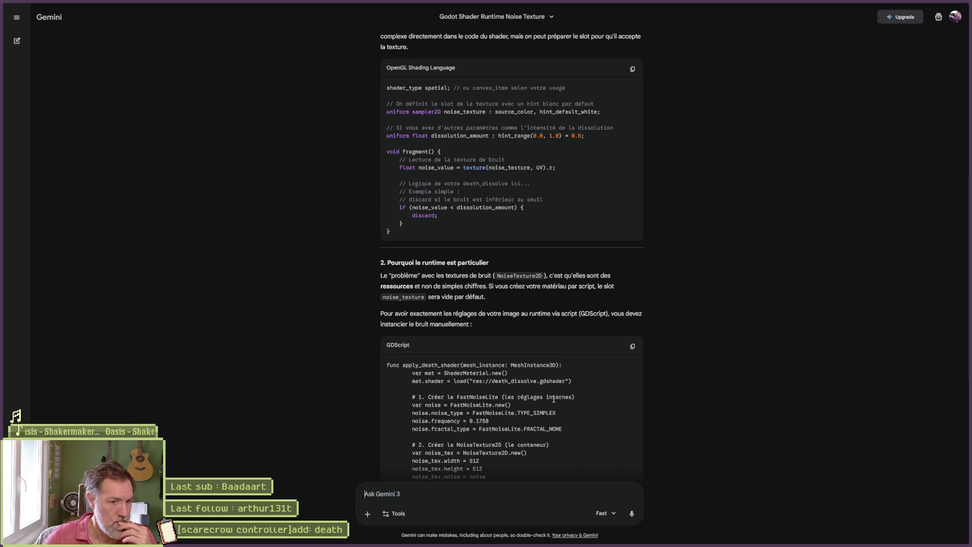
scroll(551, 404, "down", 2)
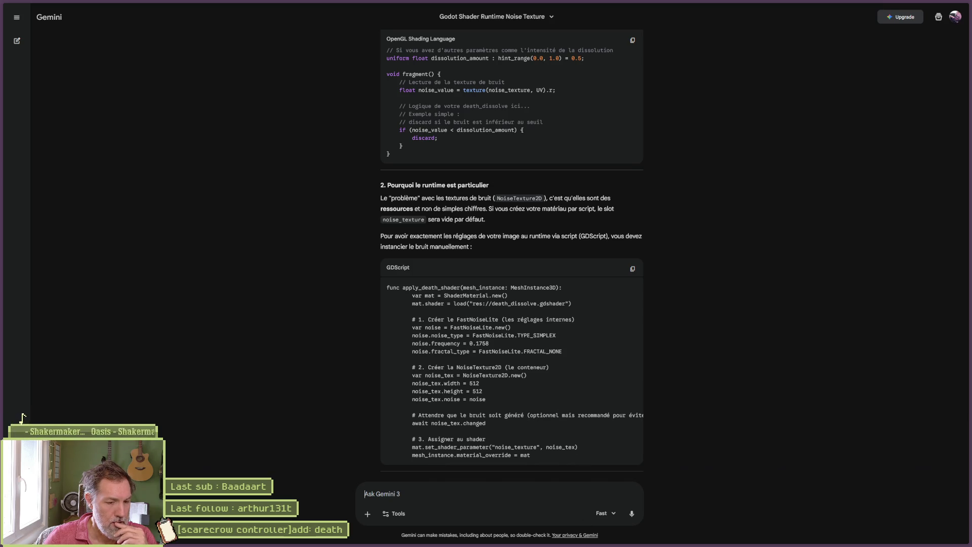
mouse_move(532, 544)
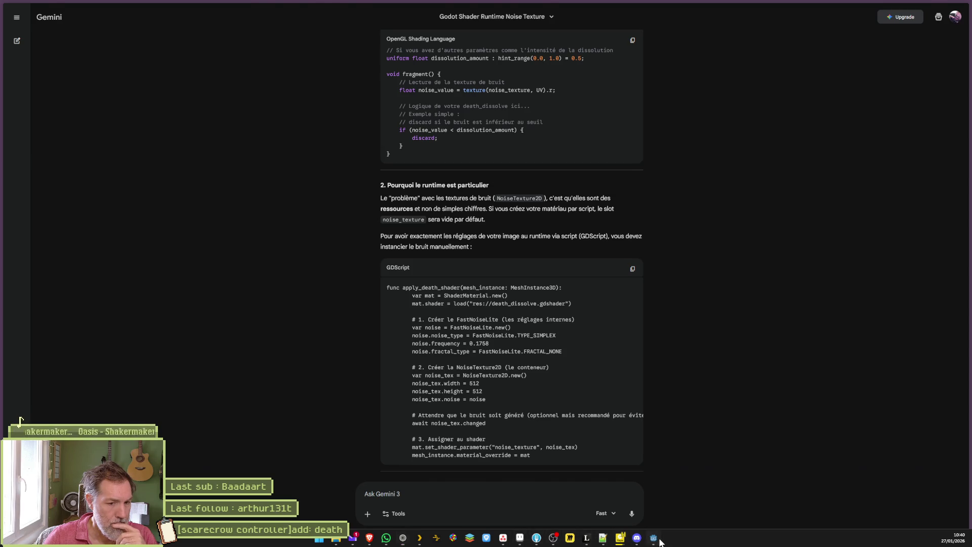
left_click(656, 539)
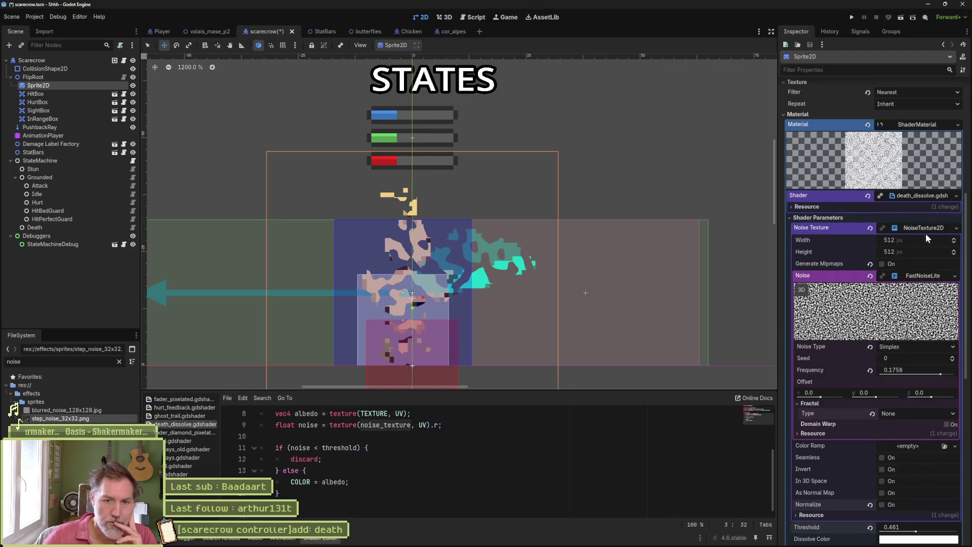
Step: Load res://shaders/noise_colored.jpg as the shader's Noise Texture
left_click(955, 227)
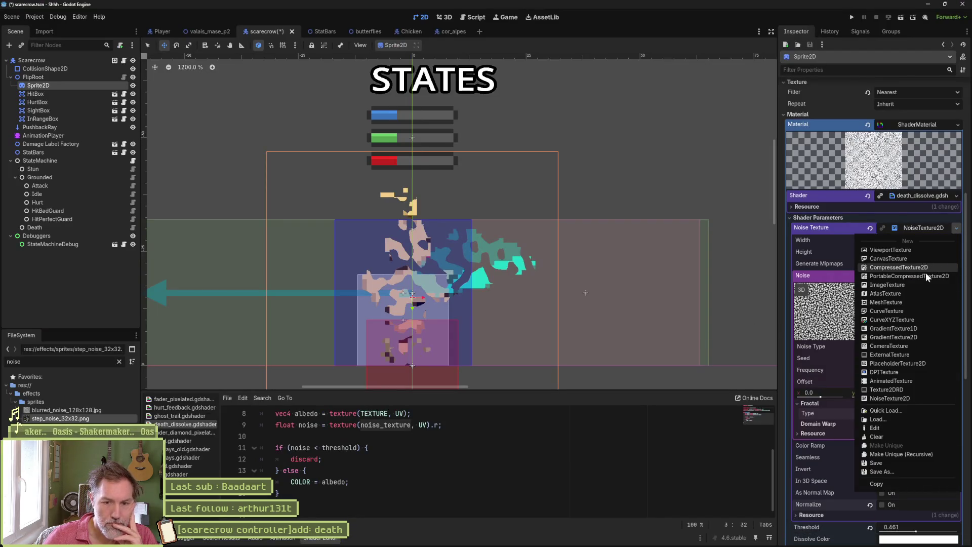
left_click(899, 419)
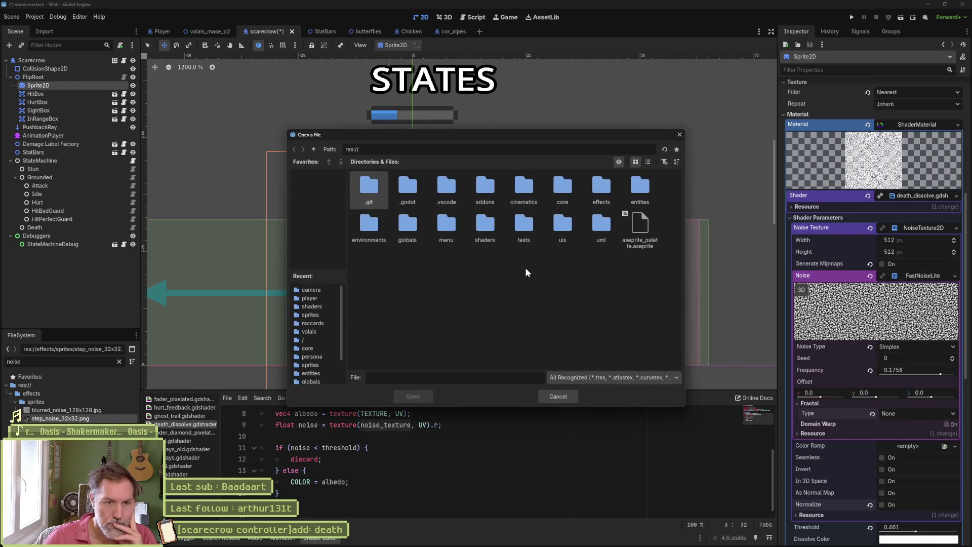
double_click(485, 223)
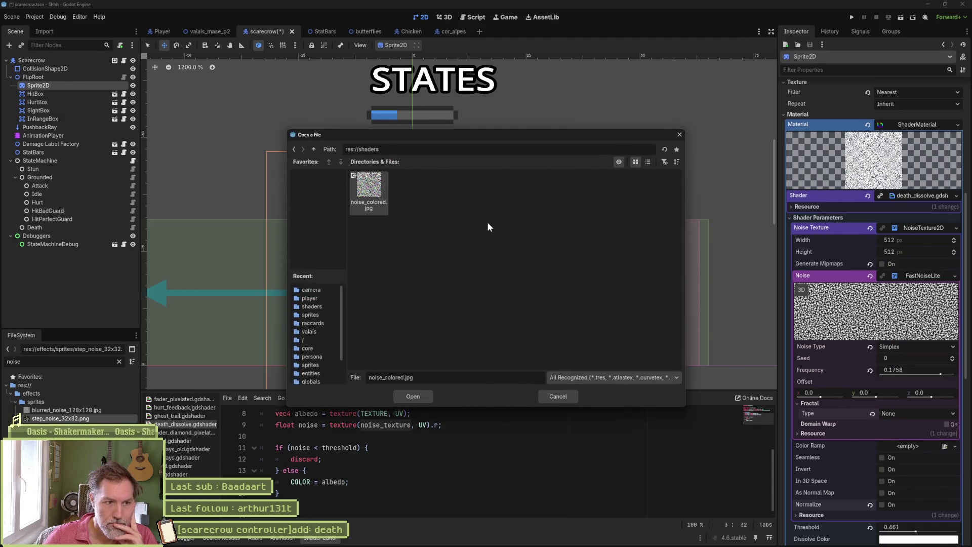
left_click(423, 396)
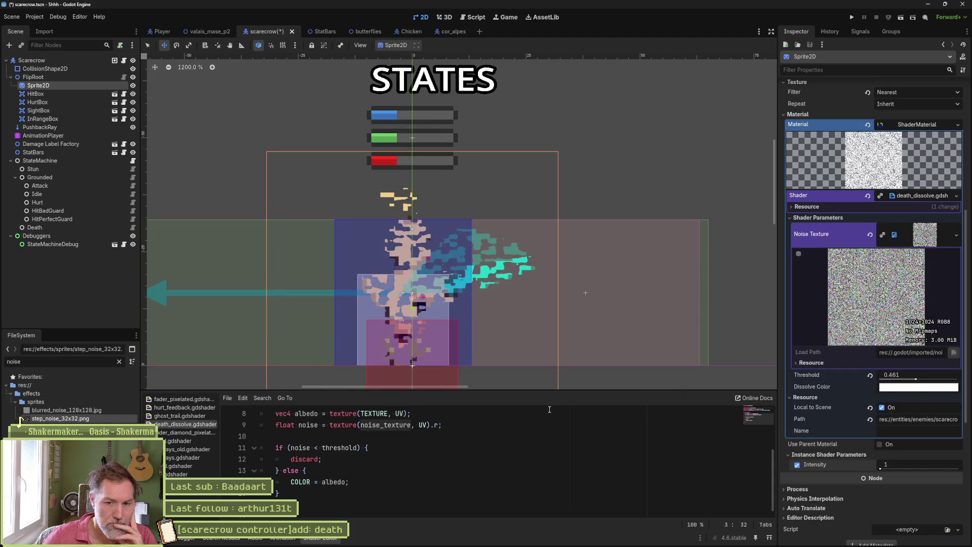
Step: Set the dissolve Threshold to 0.544 and clear the FileSystem search filter
mouse_move(917, 383)
left_mouse_down()
mouse_move(896, 383)
mouse_move(949, 383)
mouse_move(922, 385)
left_mouse_up()
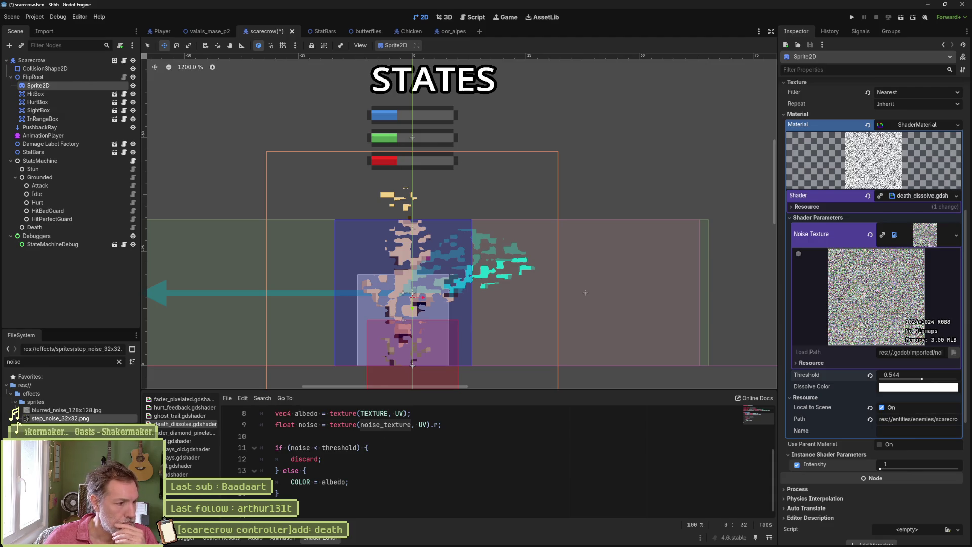
left_click(118, 362)
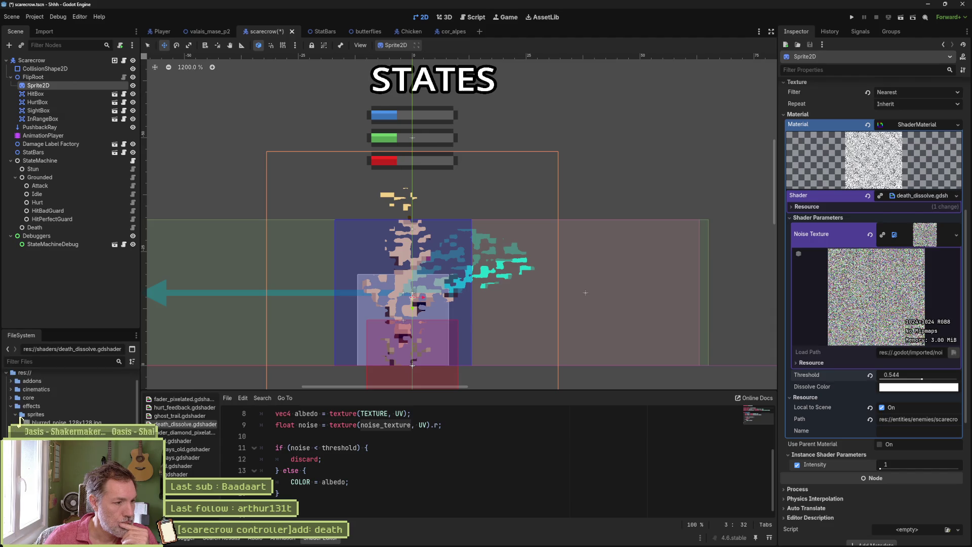
left_click(20, 420)
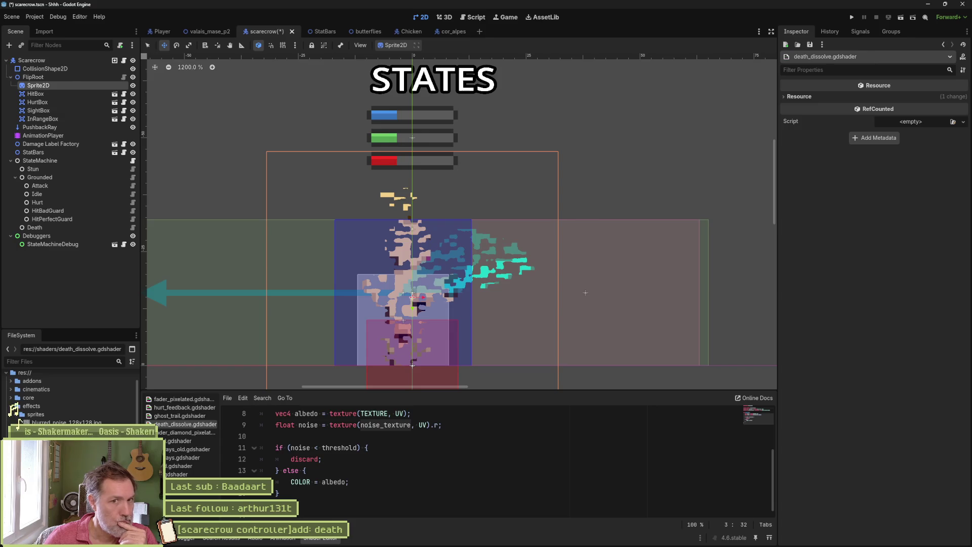
Step: Make the death_dissolve.gdshader resource Local to Scene, then start a follow-up question in Gemini
left_click(806, 96)
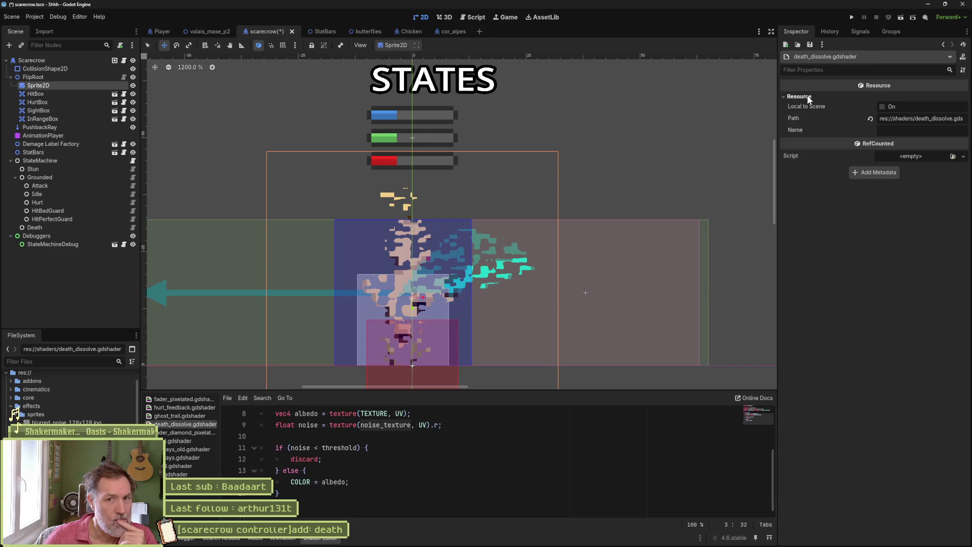
left_click(884, 105)
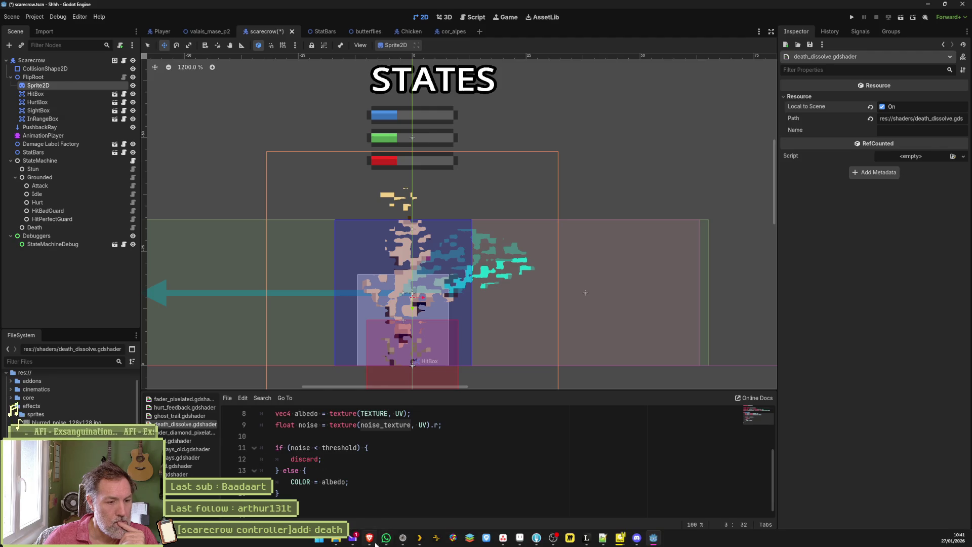
left_click(402, 537)
type("si")
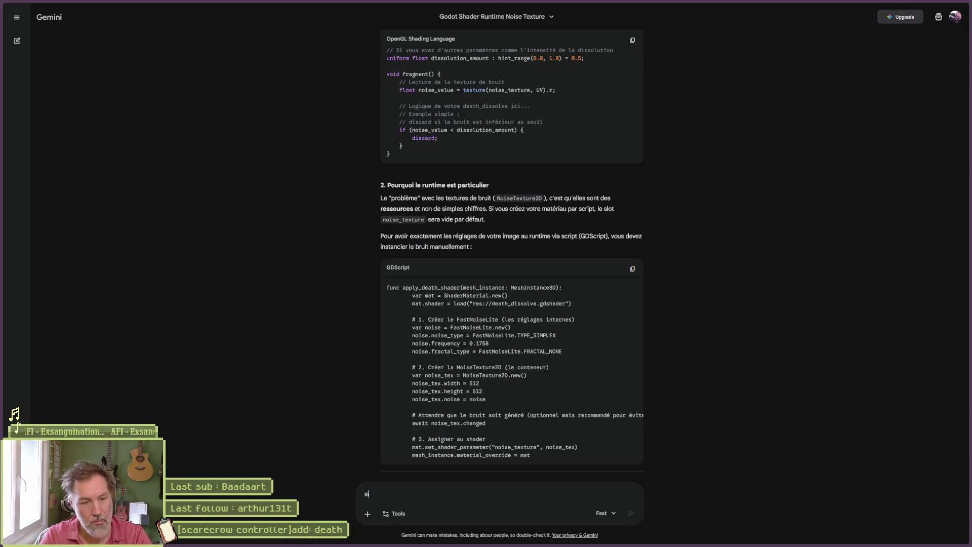
type(" je veux que la text")
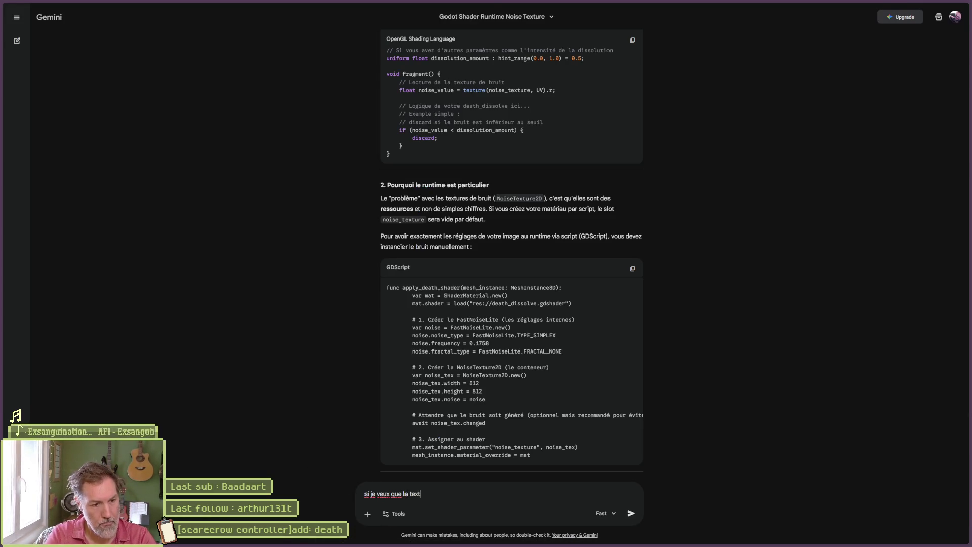
type("ure noise soit un fichier que j'ai donne en amont, il faut que je")
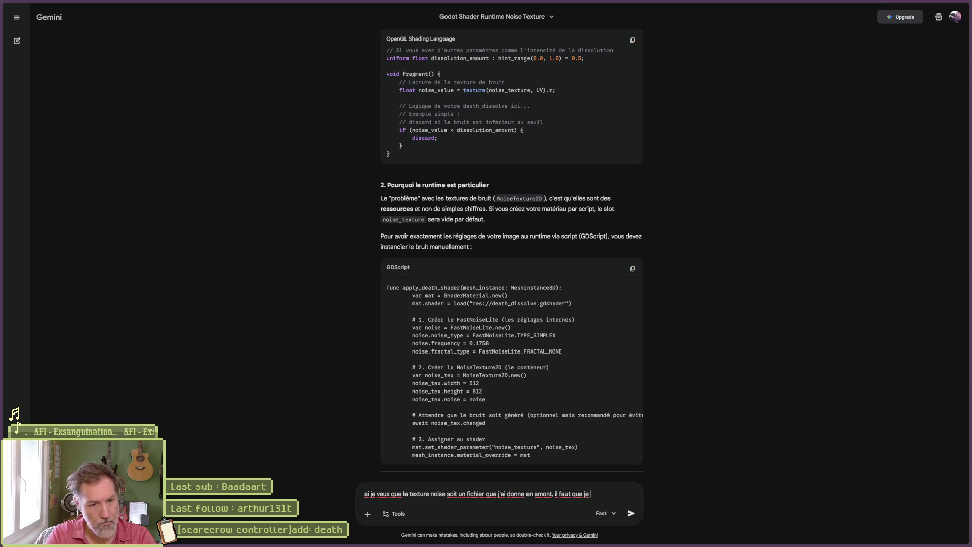
Step: Ask Gemini whether a noise texture file needs a ShaderMaterial, then return to Godot
type("aterial depuis mon shader ?")
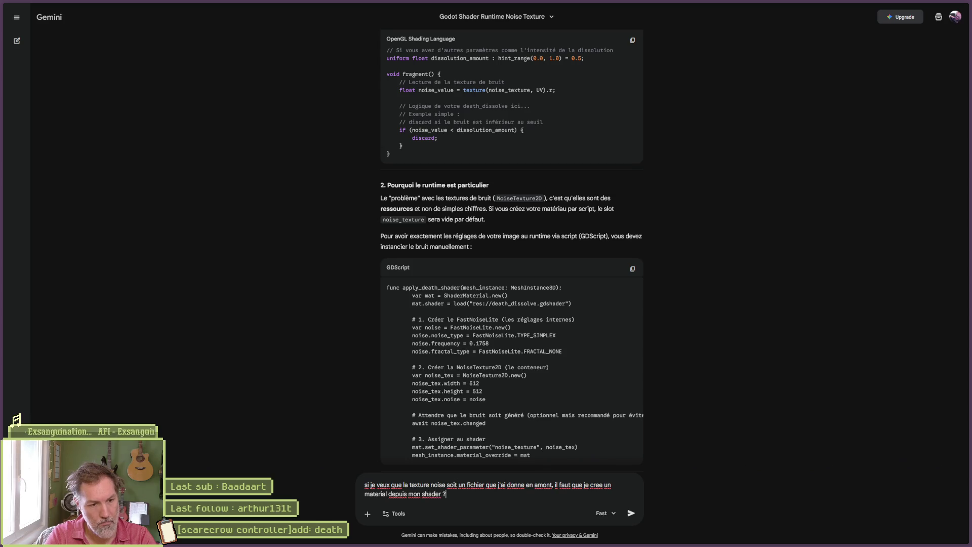
key("Return")
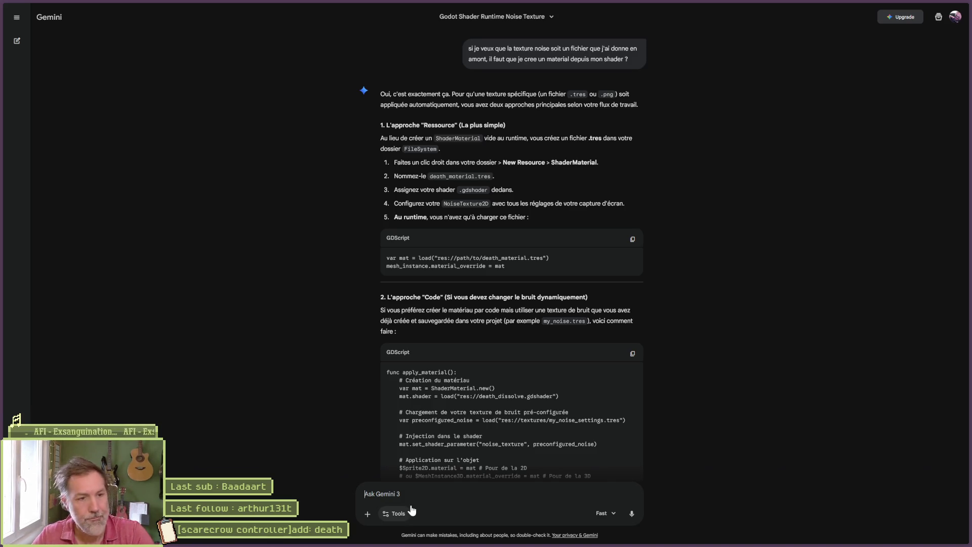
key("alt+Tab")
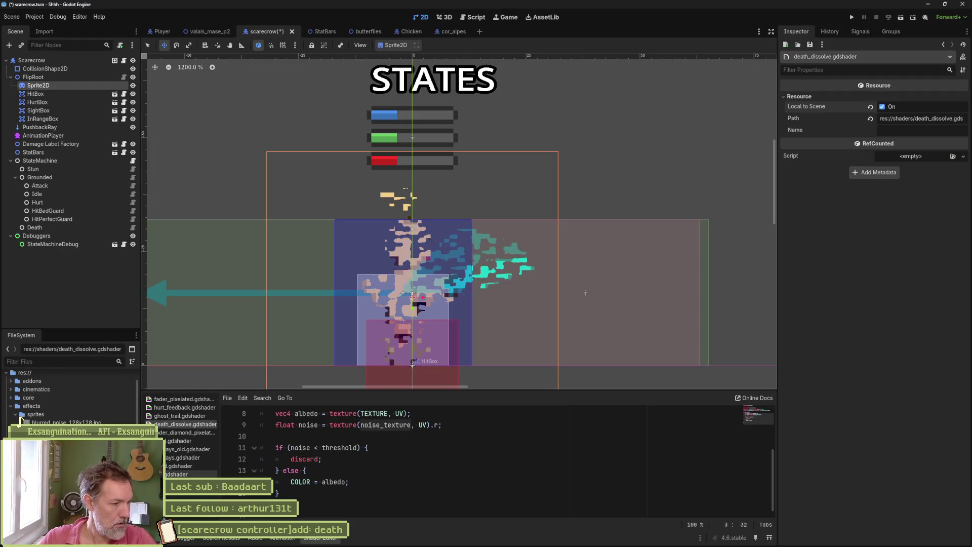
Step: From the shaders folder in the FileSystem dock, start creating a new Resource
scroll(19, 418, "down", 2)
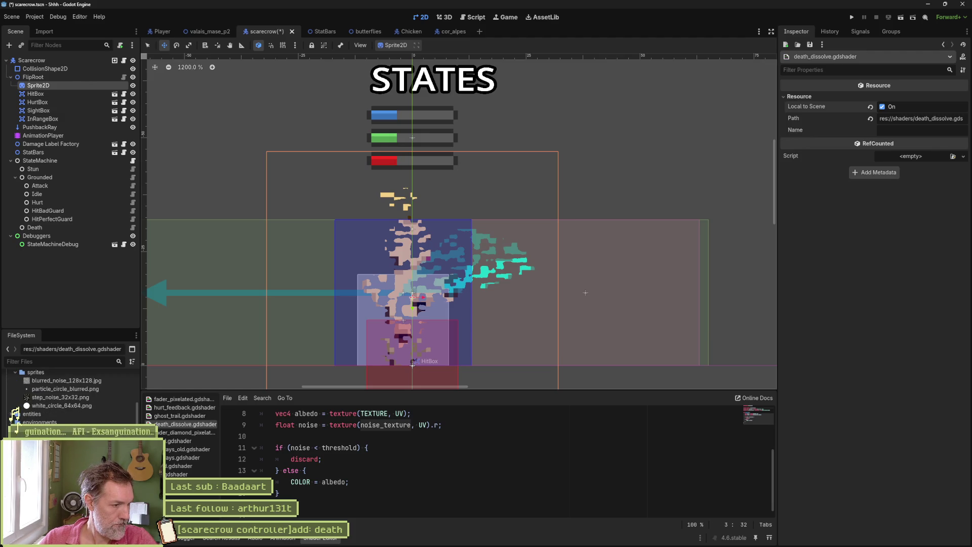
scroll(16, 416, "down", 5)
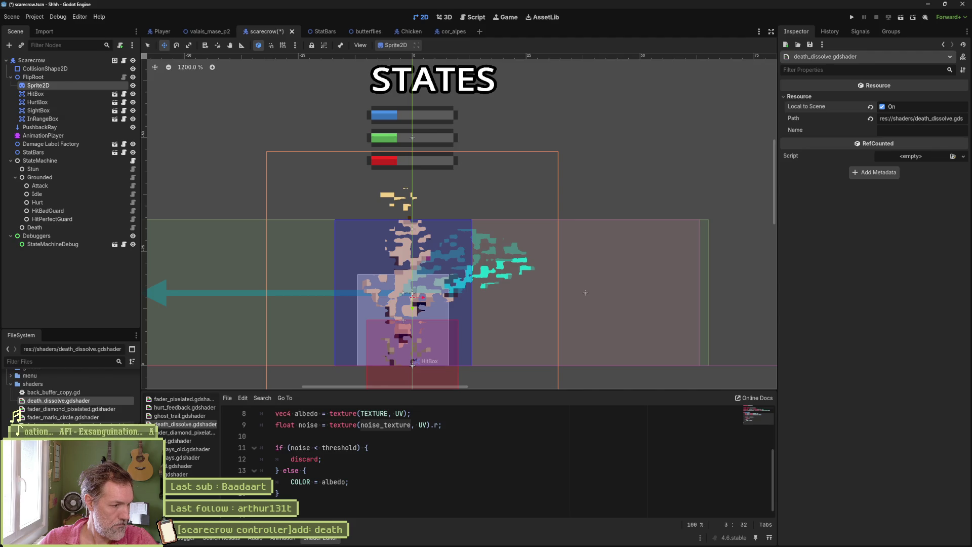
scroll(16, 416, "up", 2)
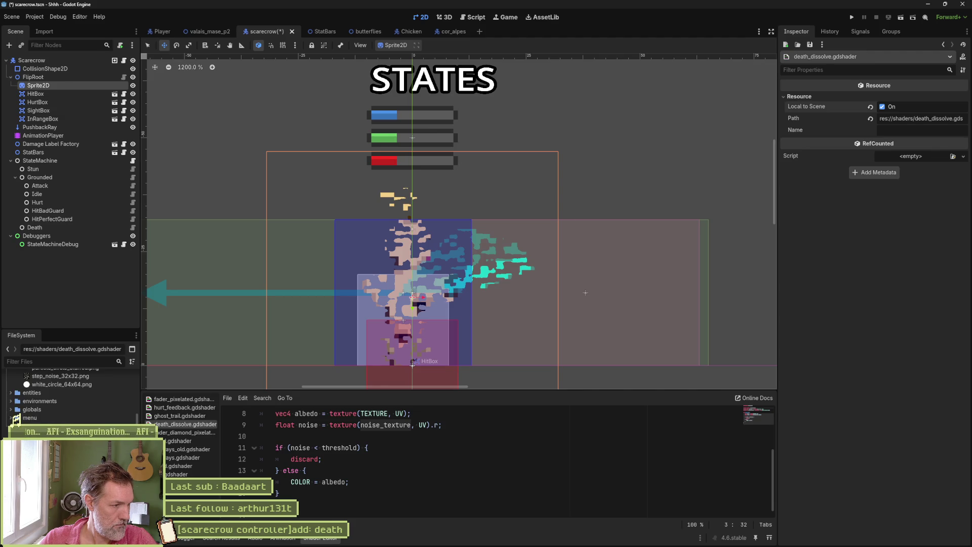
scroll(16, 416, "up", 5)
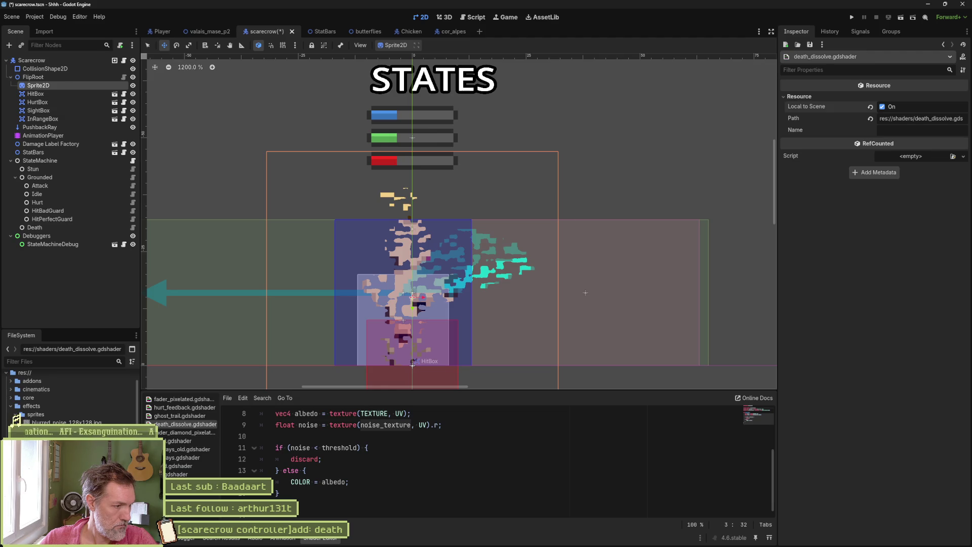
scroll(23, 416, "down", 5)
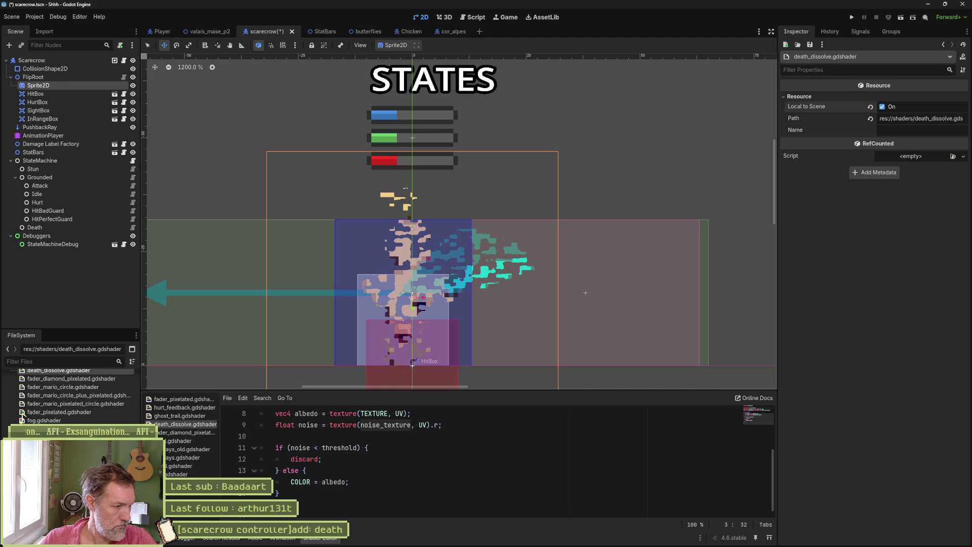
scroll(71, 399, "up", 5)
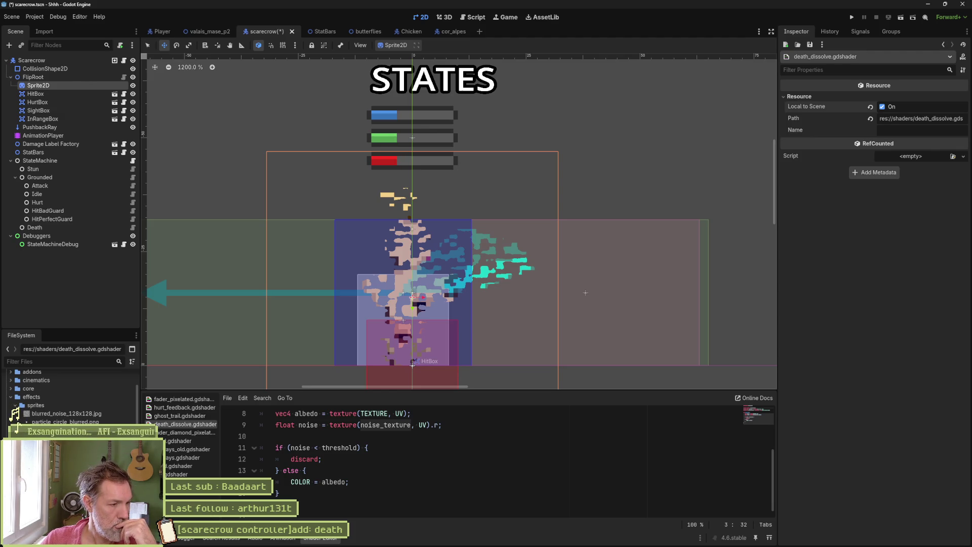
right_click(39, 405)
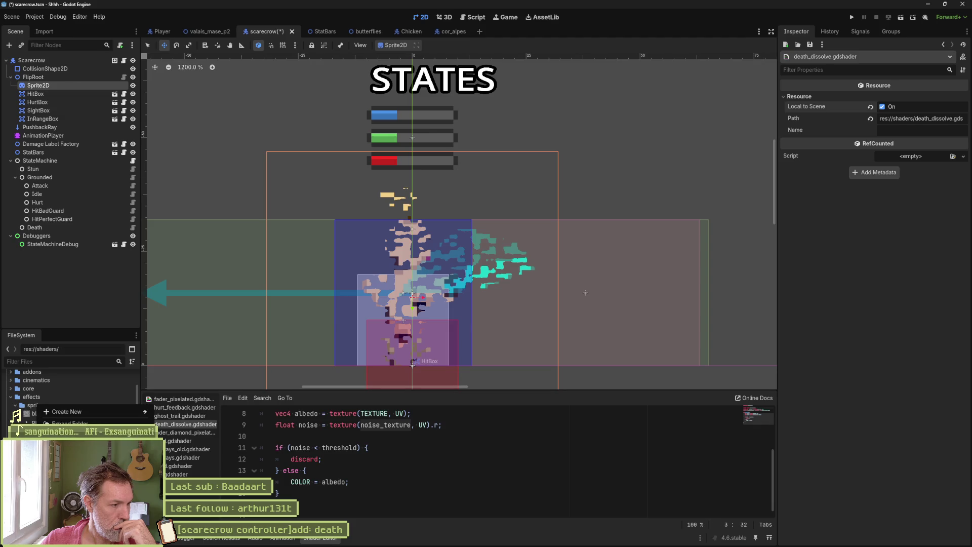
mouse_move(123, 411)
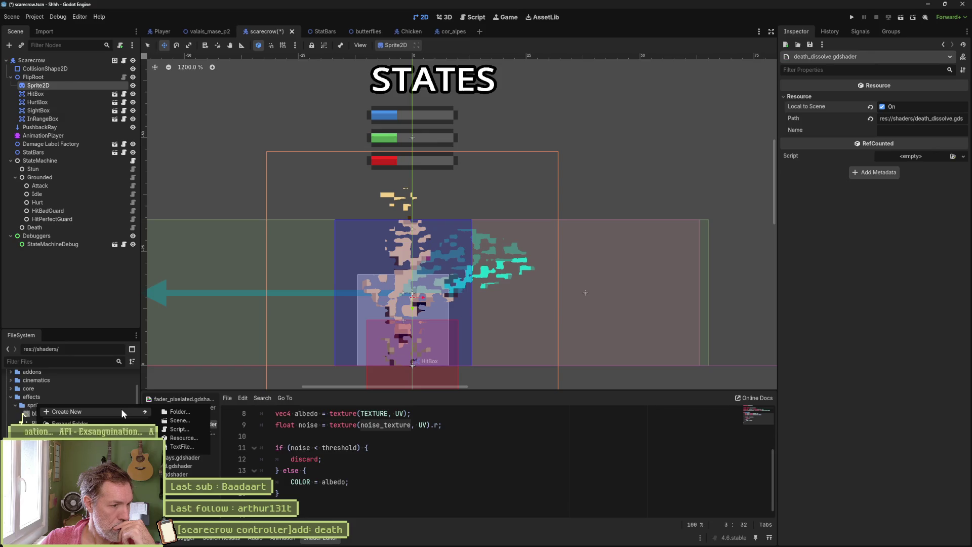
left_click(178, 435)
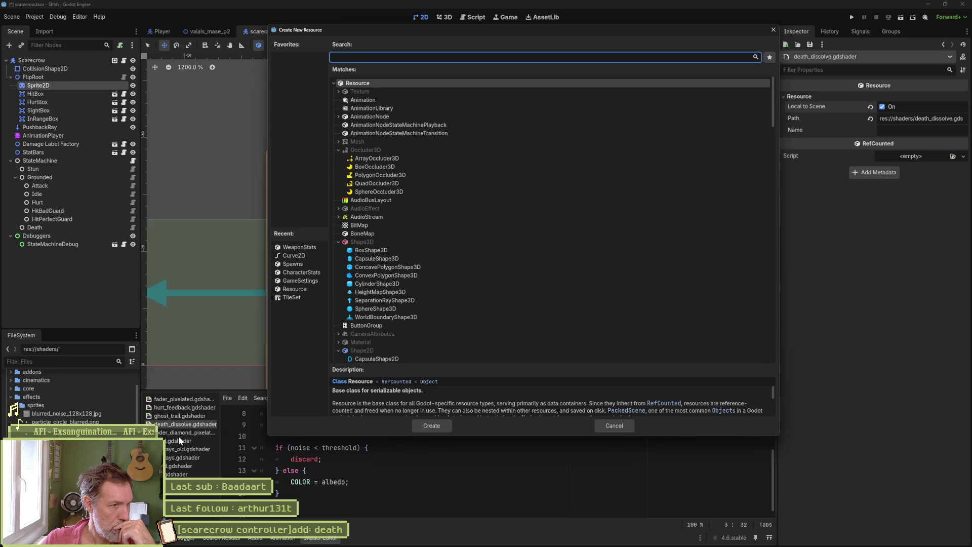
Step: Create a ShaderMaterial saved as dissolve.tres and give it the death_dissolve shader
type("shader")
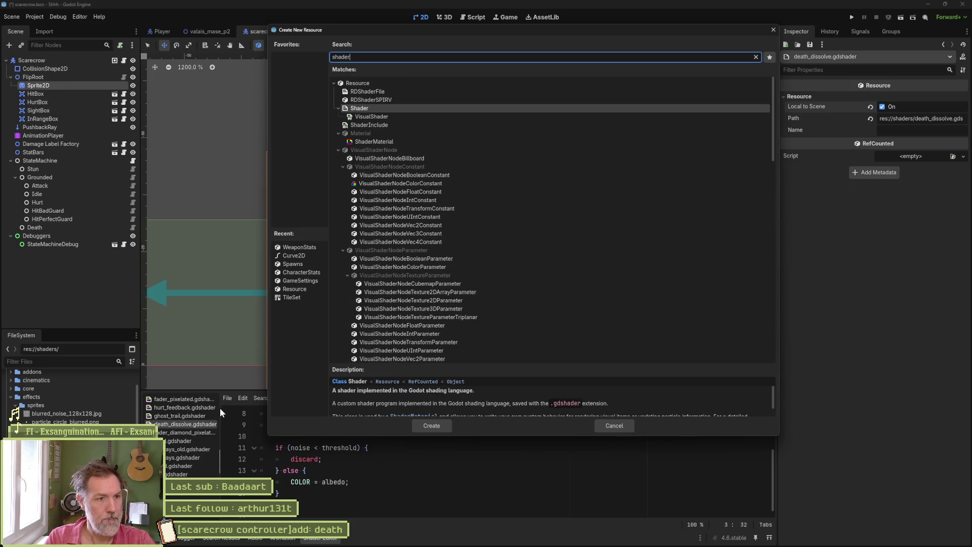
key("Down")
key("Down")
key("Down")
key("Return")
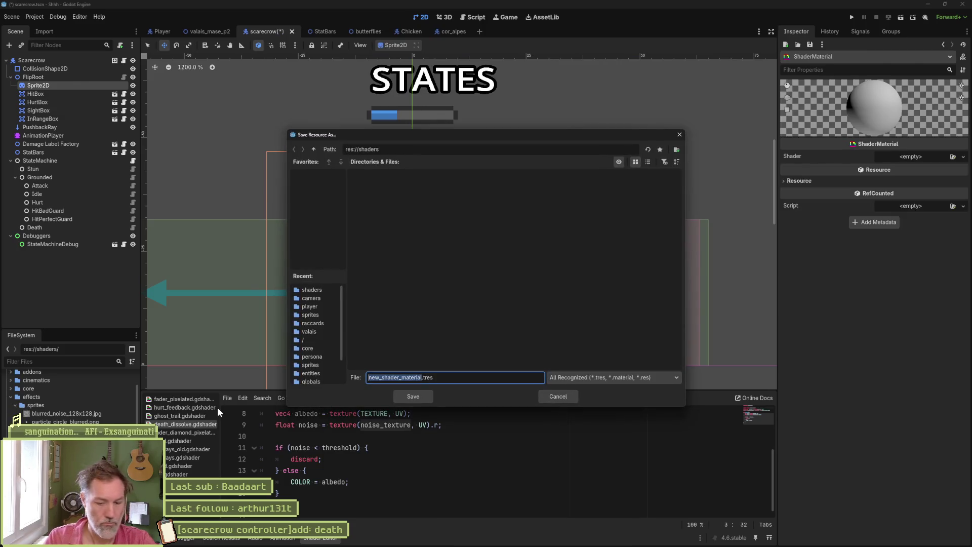
type("dissolve")
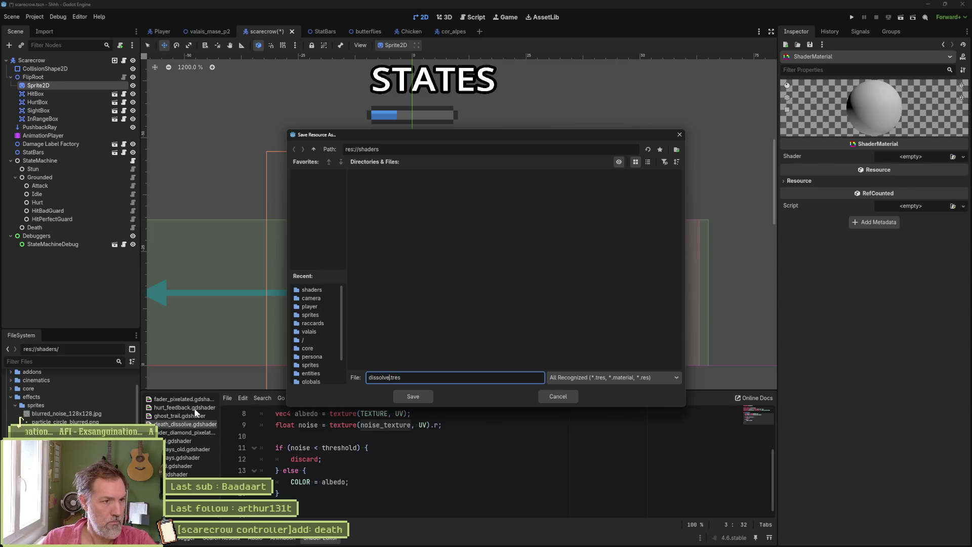
left_click(417, 397)
left_click(417, 394)
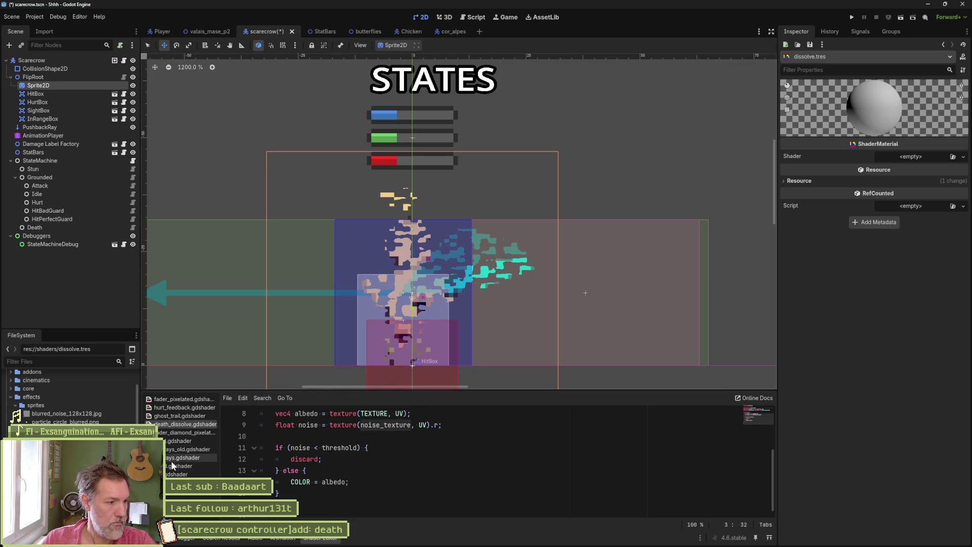
mouse_move(186, 424)
left_mouse_down()
mouse_move(499, 282)
mouse_move(901, 158)
left_mouse_up()
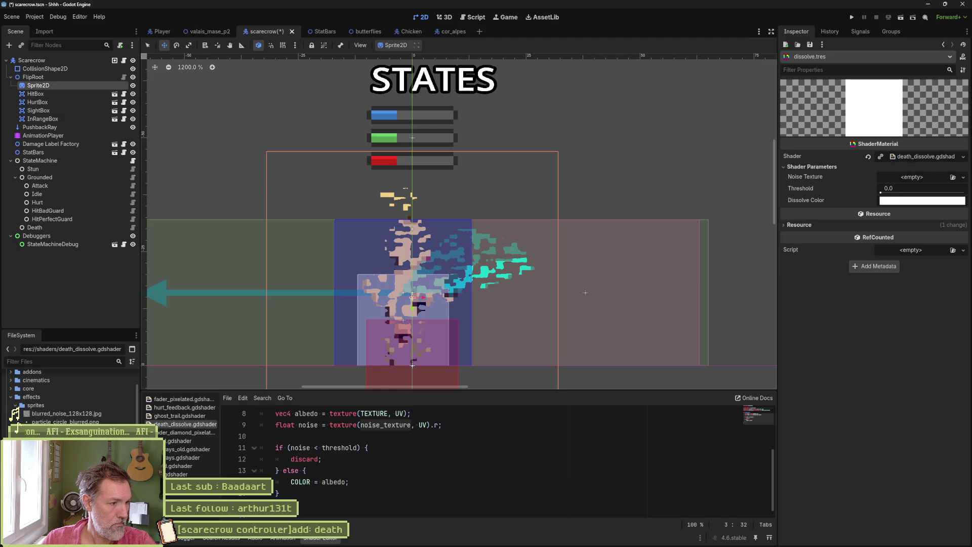
Step: Try noise_colored.jpg as the Noise Texture and move the file into effects/sprites
scroll(21, 414, "down", 2)
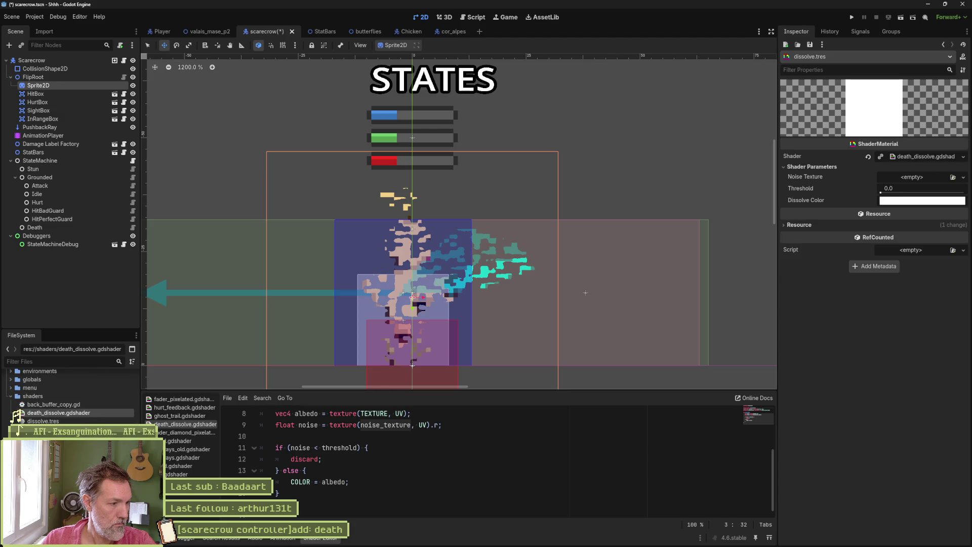
mouse_move(51, 446)
left_mouse_down()
mouse_move(455, 228)
mouse_move(915, 177)
left_mouse_up()
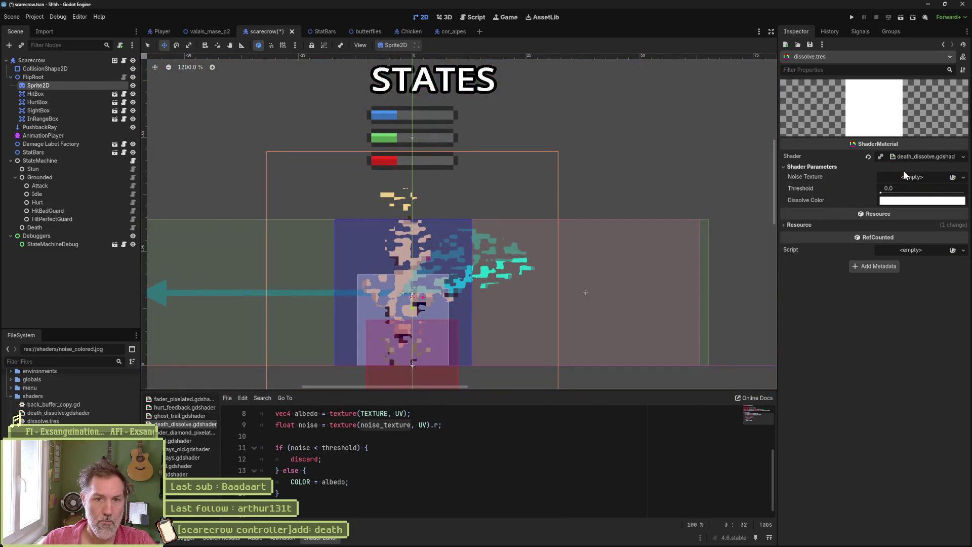
scroll(23, 415, "up", 3)
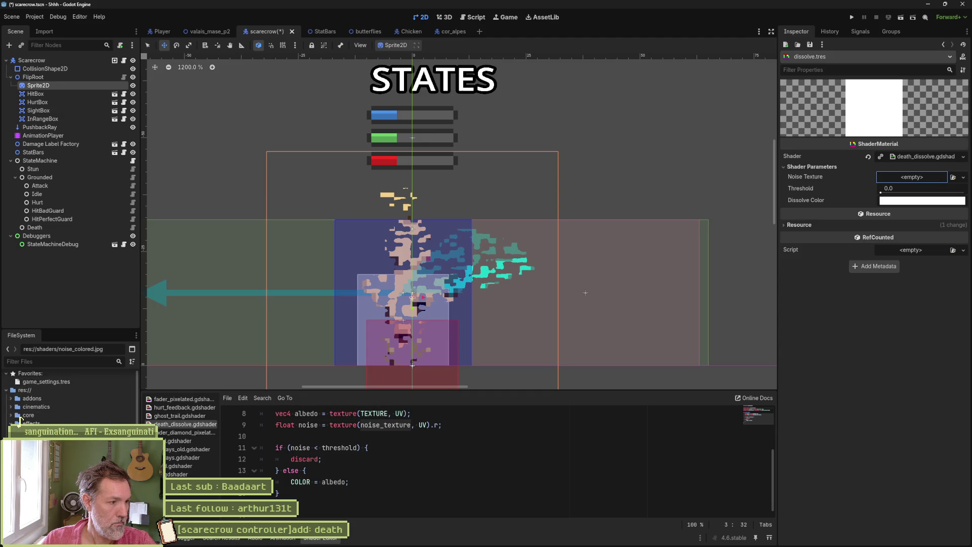
left_click_drag(22, 415, 21, 421)
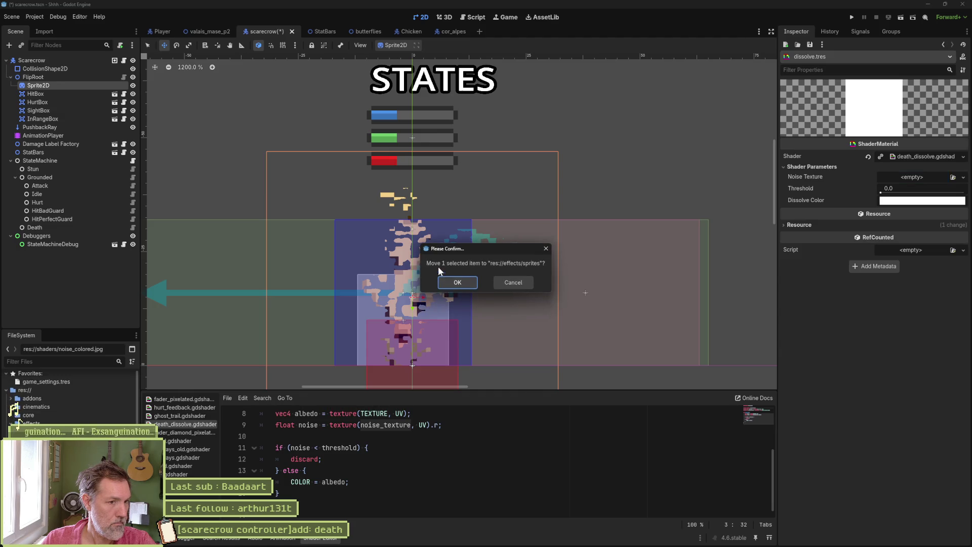
left_click(458, 281)
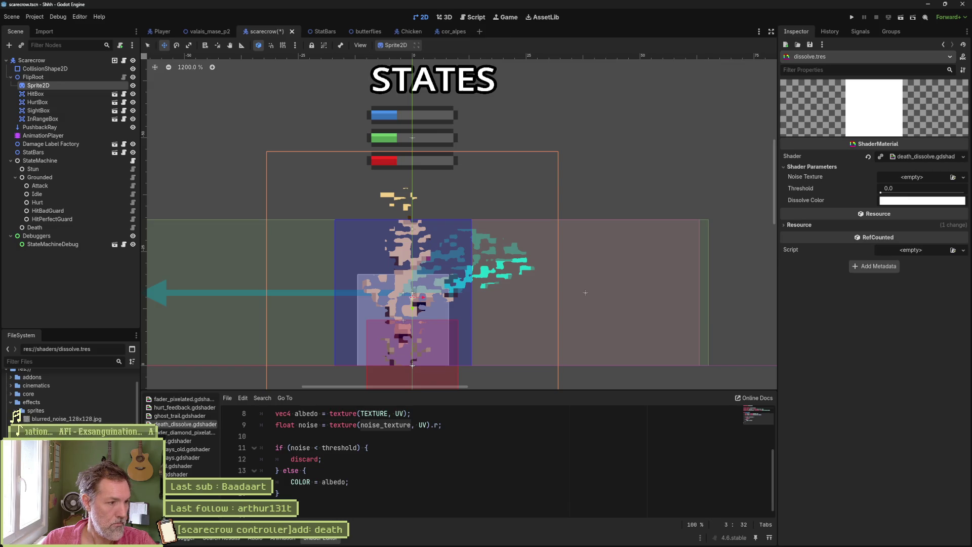
Step: Assign noise_colored.jpg as the dissolve material's Noise Texture and save
mouse_move(65, 426)
left_mouse_down()
mouse_move(909, 181)
mouse_move(946, 206)
mouse_move(919, 206)
mouse_move(950, 209)
mouse_move(860, 218)
left_mouse_up()
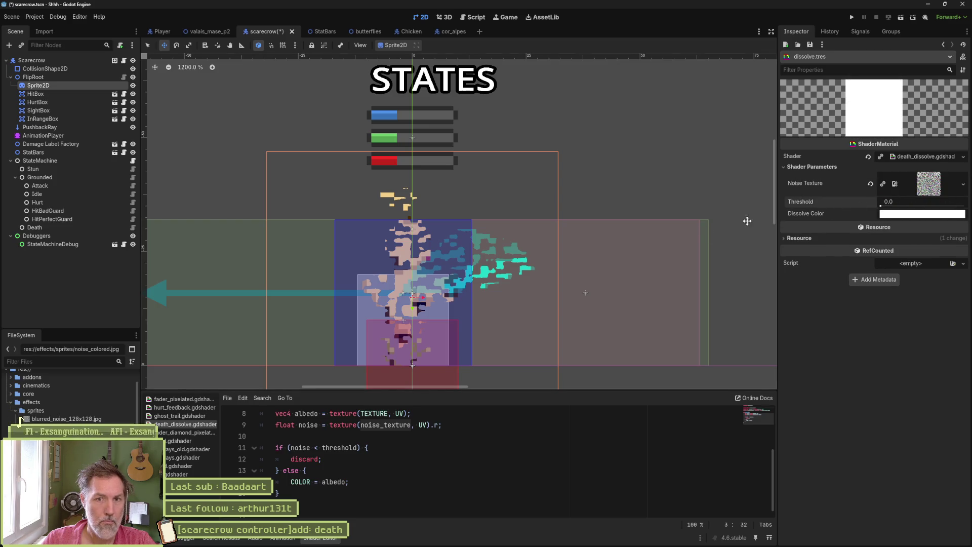
key("ctrl+s")
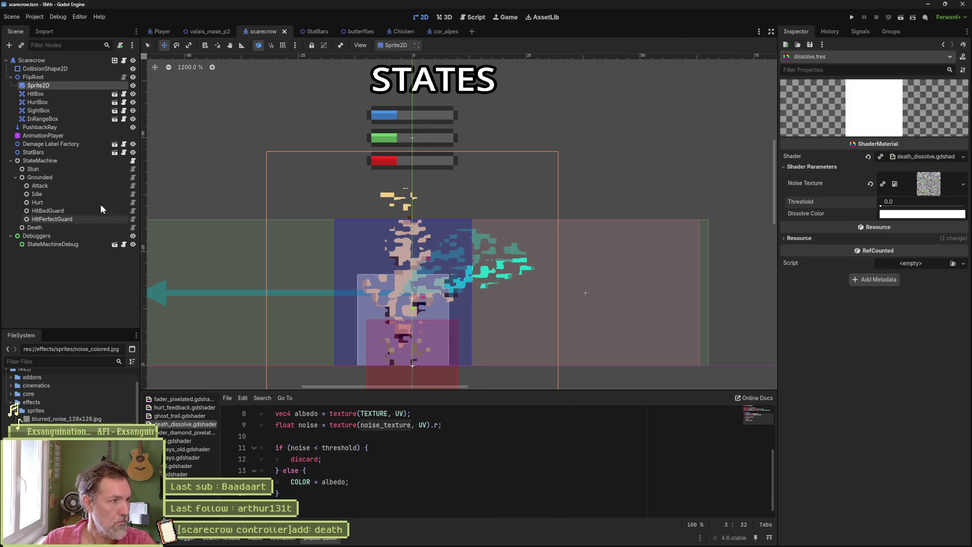
left_click(51, 60)
Step: Change the dissolve_shader export to dissolve_material of type ShaderMaterial and save the script
left_click(472, 17)
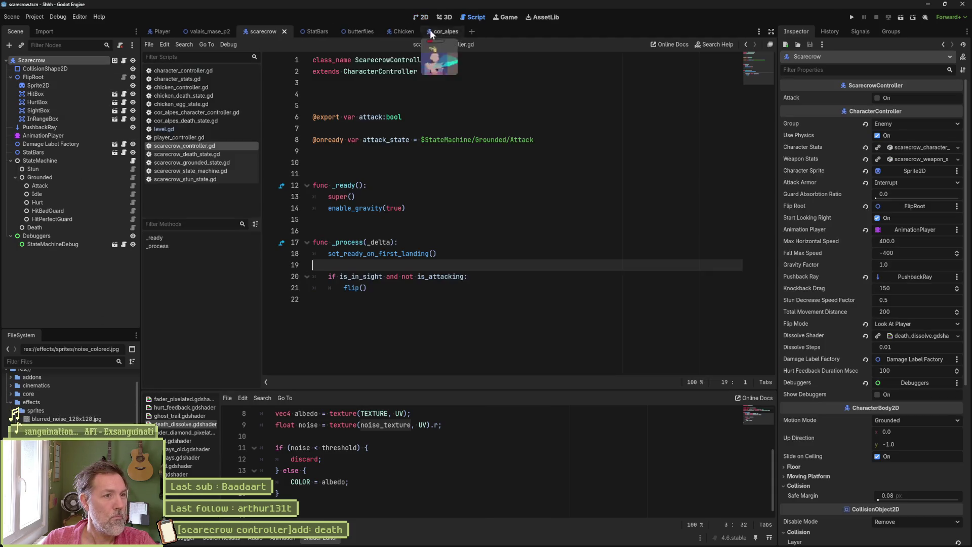
left_click(205, 71)
left_click(759, 72)
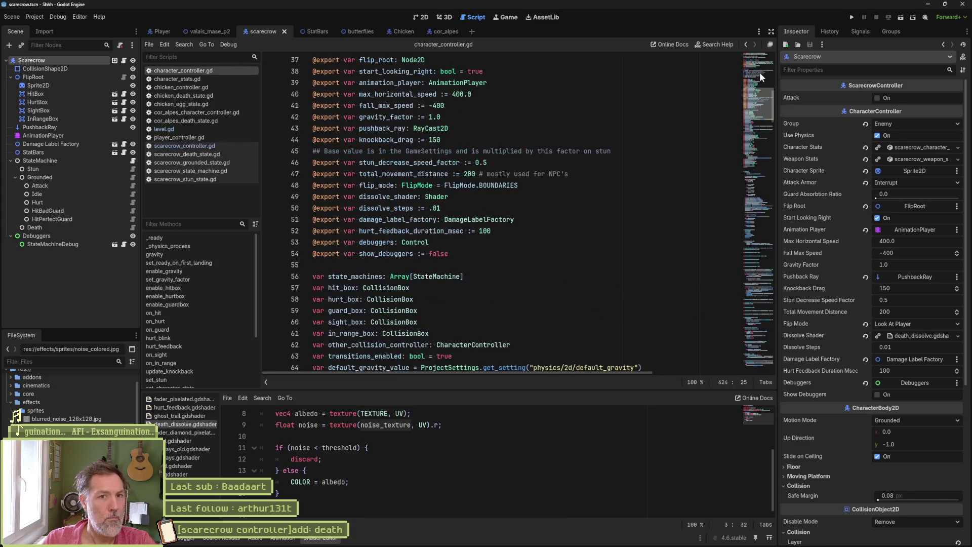
scroll(752, 95, "up", 3)
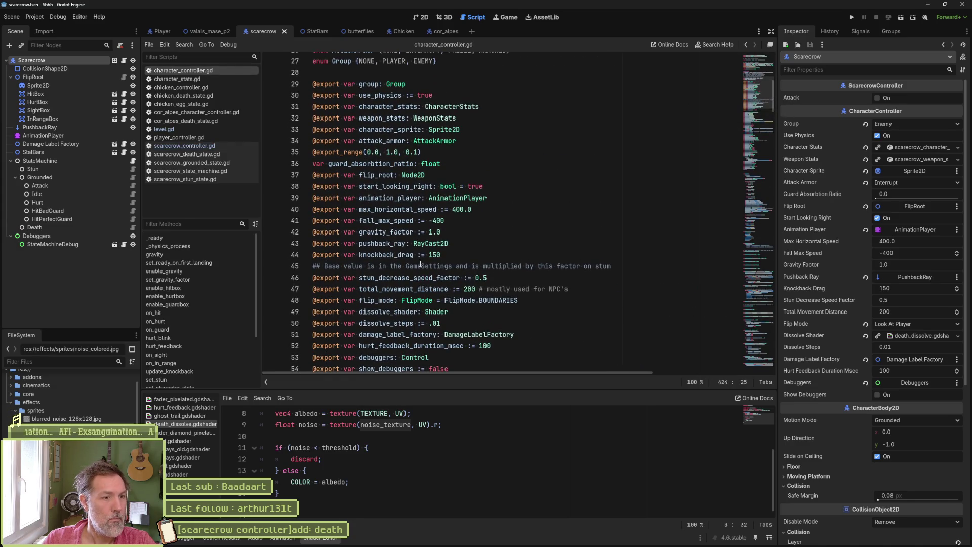
left_click(452, 313)
type("M")
scroll(445, 317, "up", 1)
key("Return")
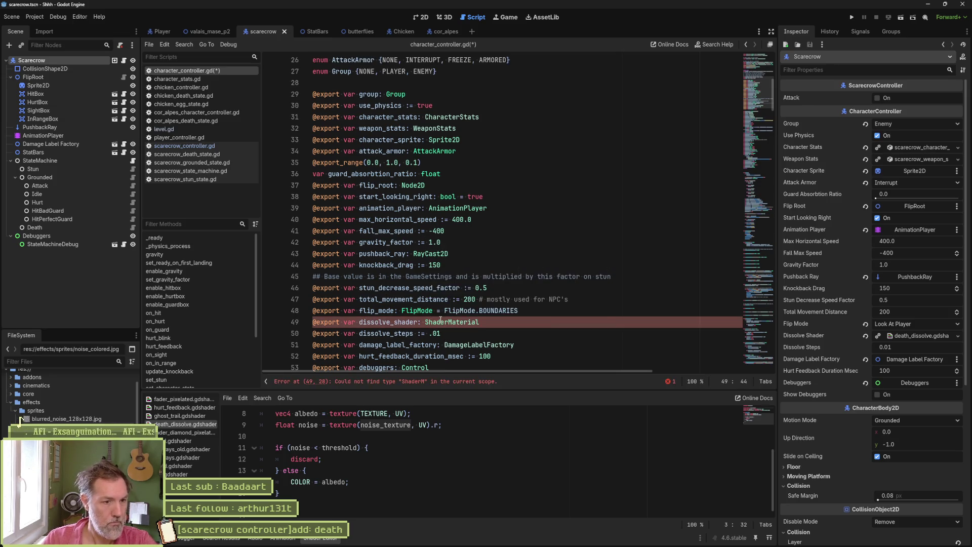
key("ctrl+s")
key("BackSpace")
key("BackSpace")
key("BackSpace")
type("al")
key("ctrl+s")
Step: Fix line 425 so dissolve() assigns dissolve_material directly to character_sprite.material
left_click(66, 59)
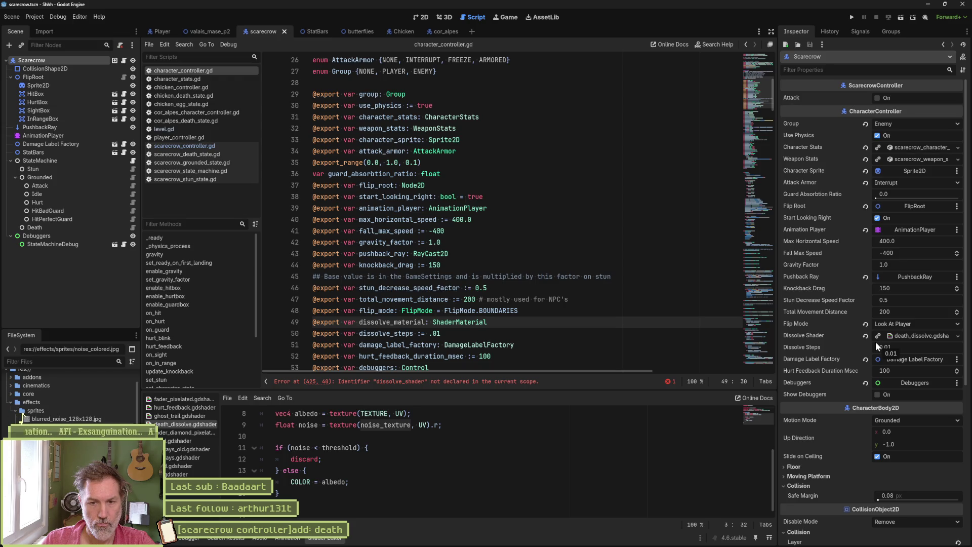
left_click(443, 382)
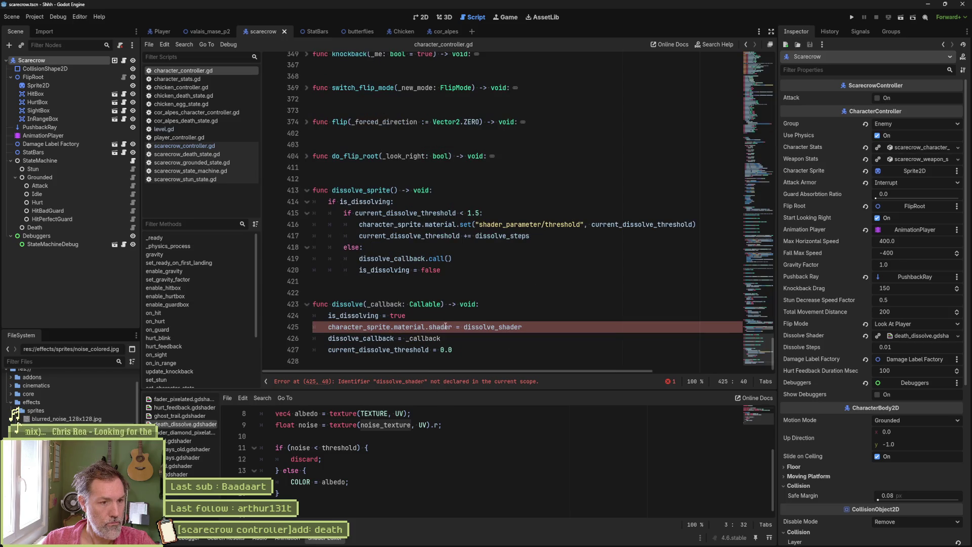
left_click(526, 327)
key("BackSpace")
key("BackSpace")
key("BackSpace")
type("mat")
key("Return")
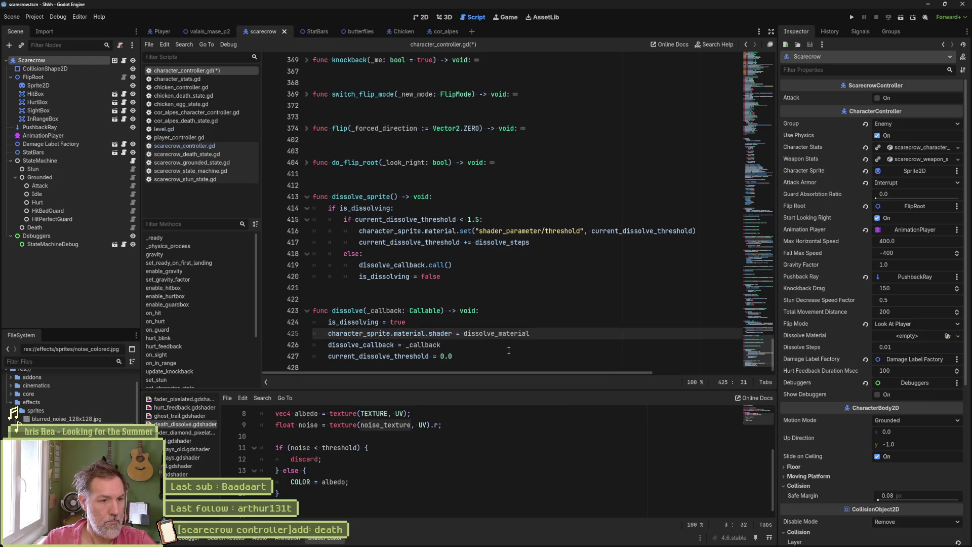
key("ctrl+Delete")
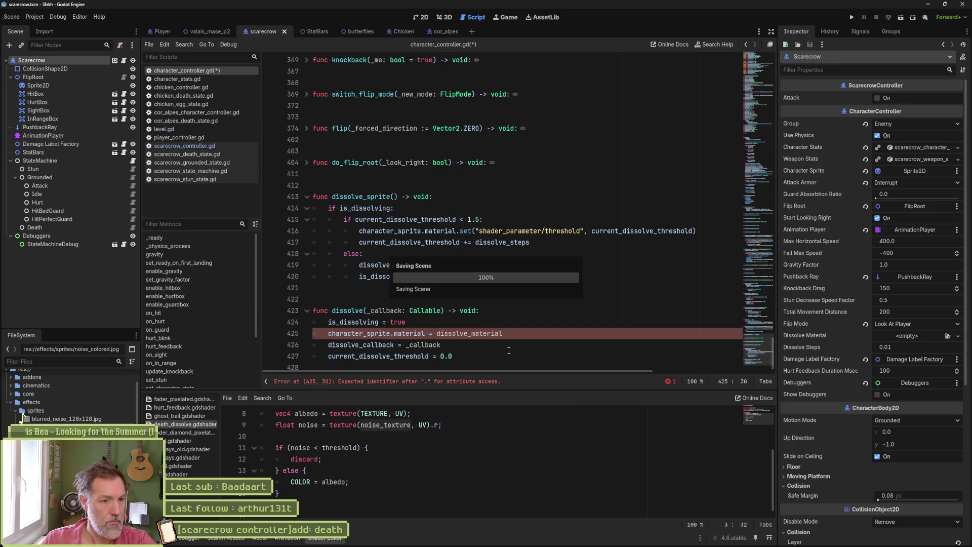
key("BackSpace")
Step: Assign dissolve.tres as the Scarecrow's Dissolve Material
left_click(65, 68)
left_click(69, 62)
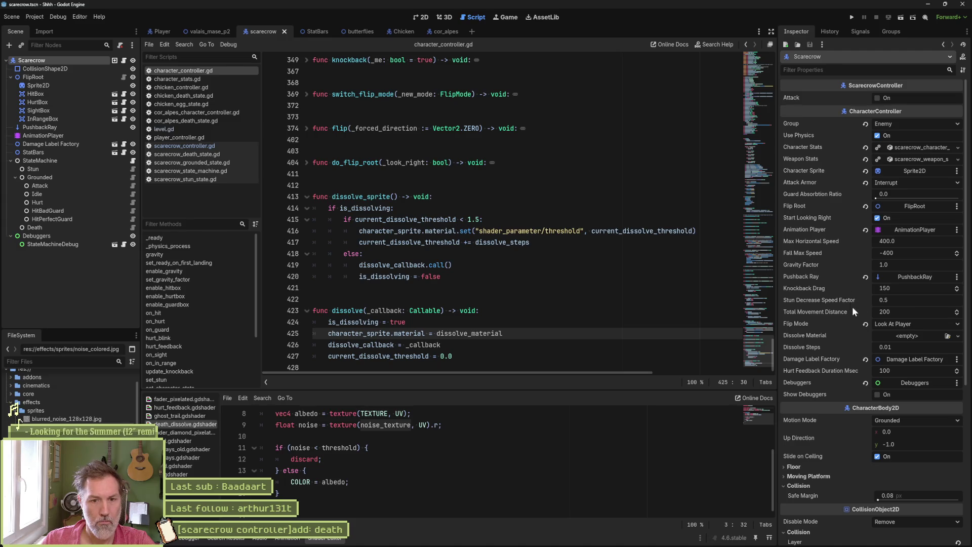
mouse_move(55, 451)
left_mouse_down()
mouse_move(906, 336)
mouse_move(896, 339)
left_mouse_up()
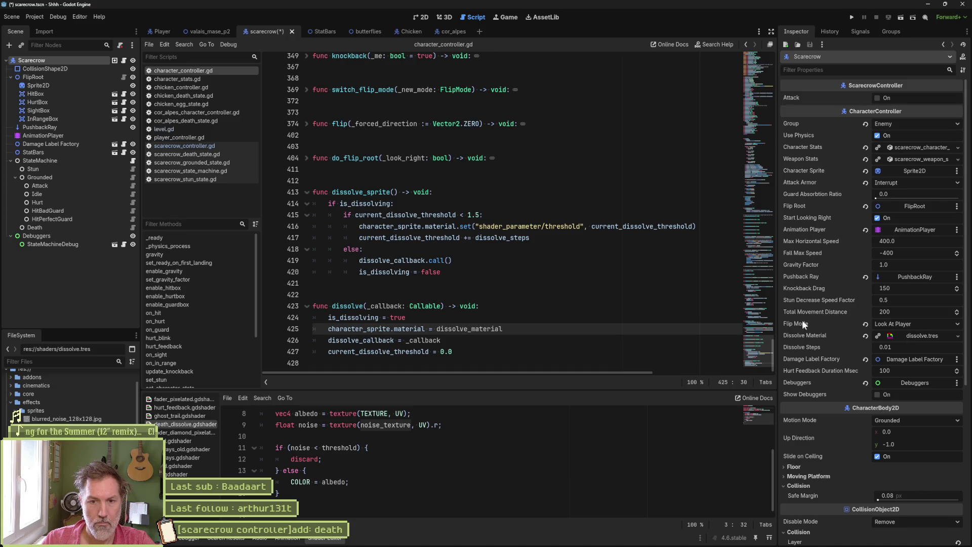
left_click(420, 17)
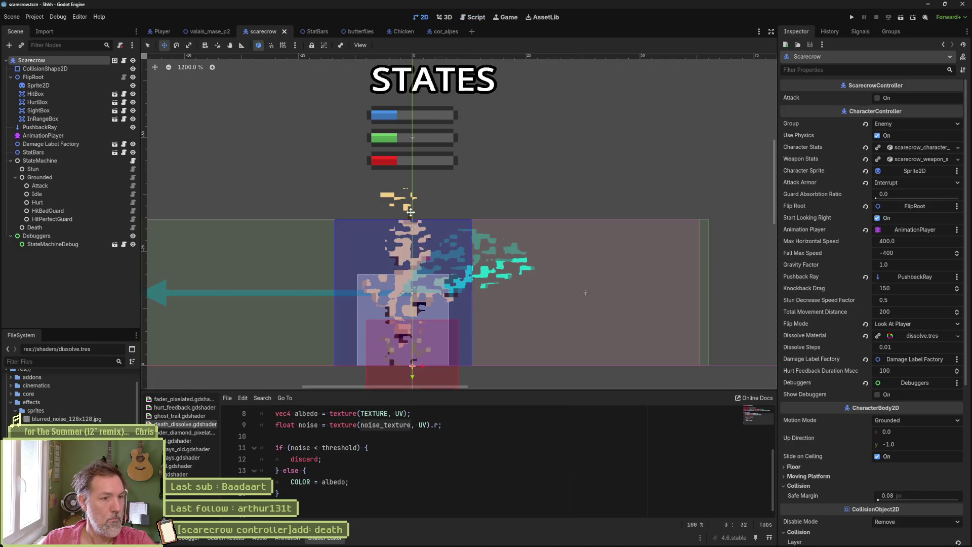
Step: Revert the Dissolve Material's Threshold to 0.0 and select the scarecrow's Sprite2D
left_click(911, 336)
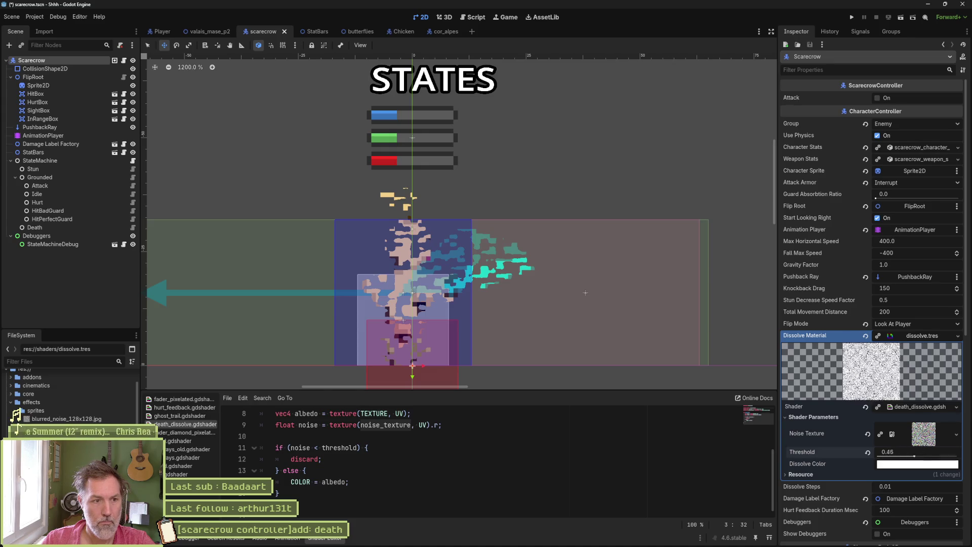
left_click(867, 452)
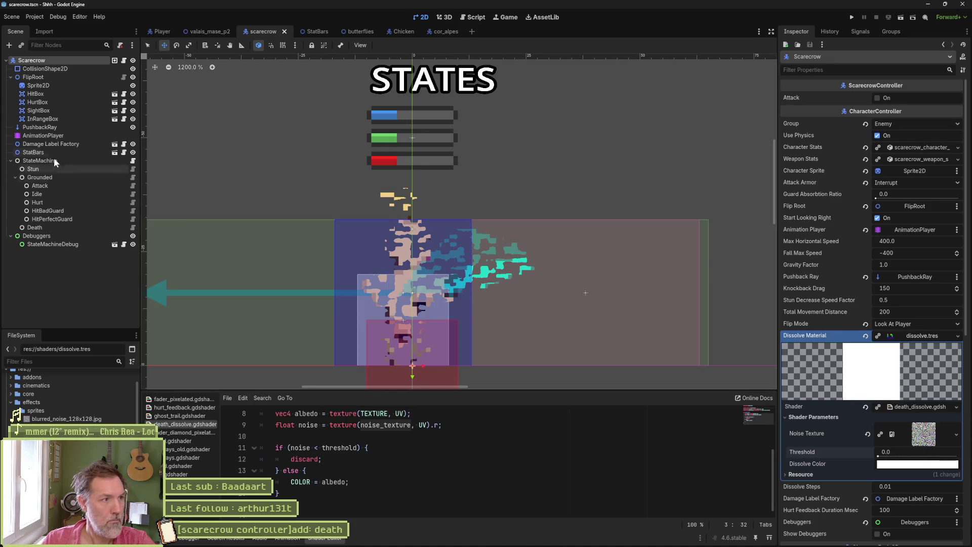
left_click(38, 85)
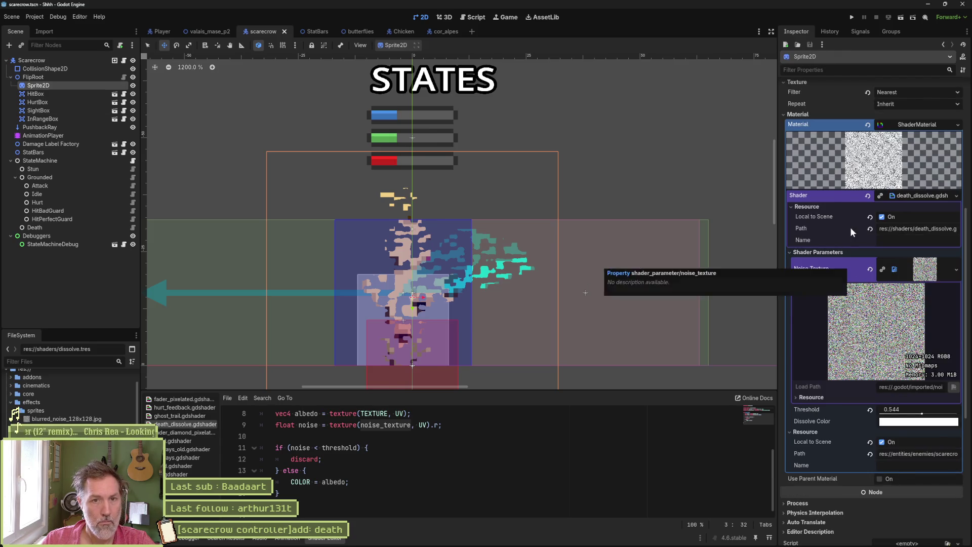
scroll(815, 259, "up", 2)
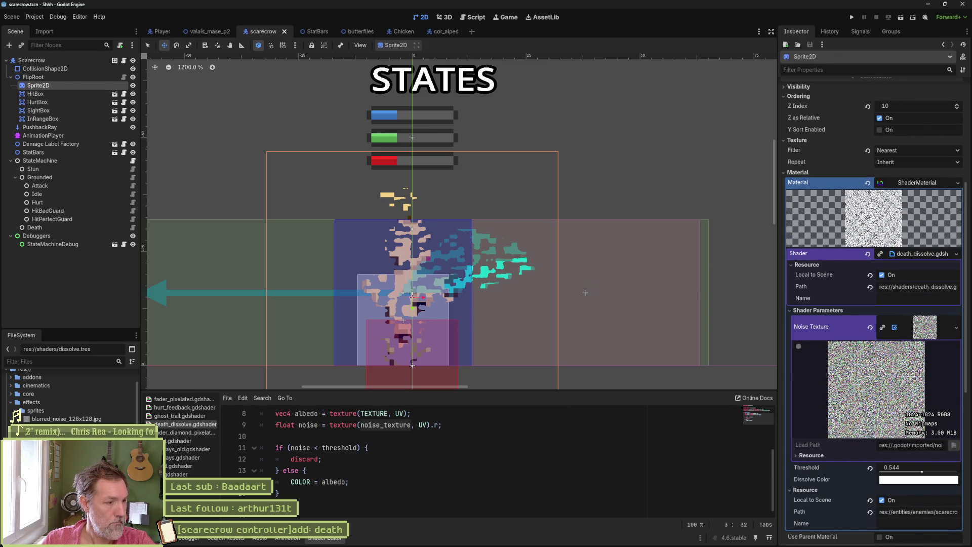
Step: Preview dissolve.tres on the Sprite2D's Material, then clear that Material and save
left_click_drag(916, 187, 928, 186)
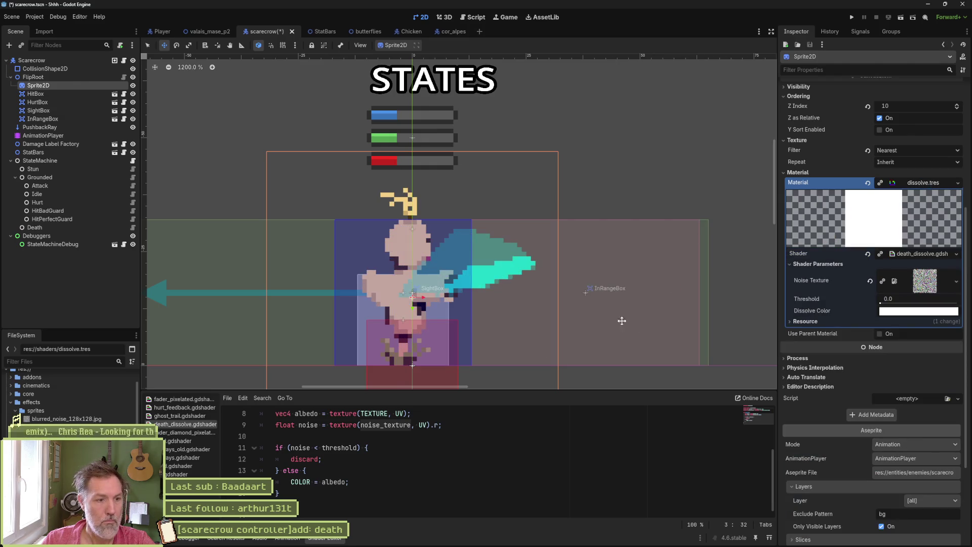
mouse_move(888, 305)
left_mouse_down()
mouse_move(916, 304)
mouse_move(457, 279)
left_mouse_up()
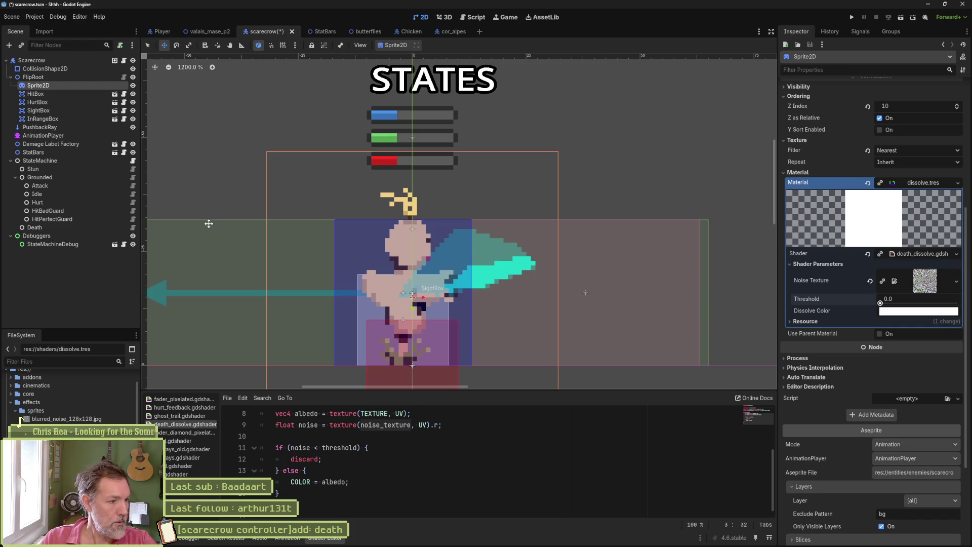
key("ctrl+s")
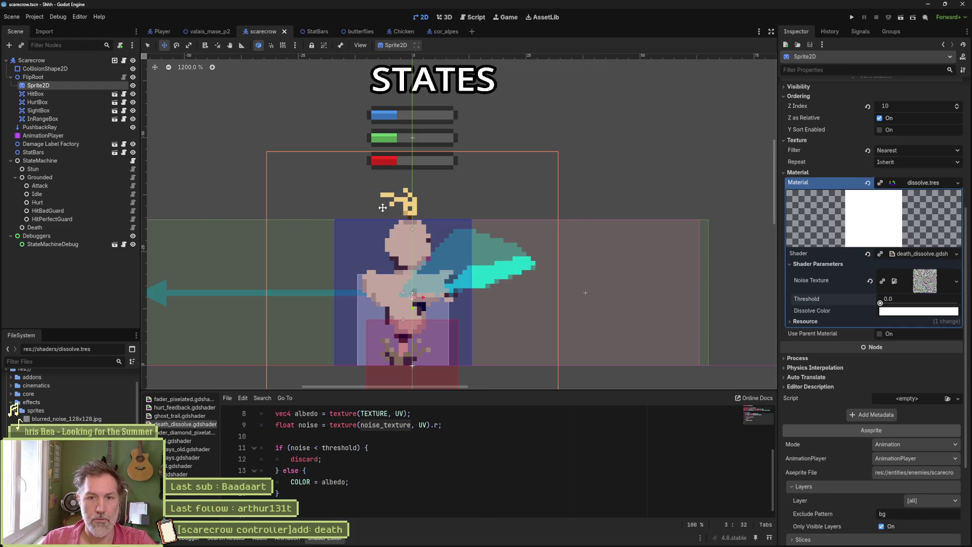
left_click(867, 183)
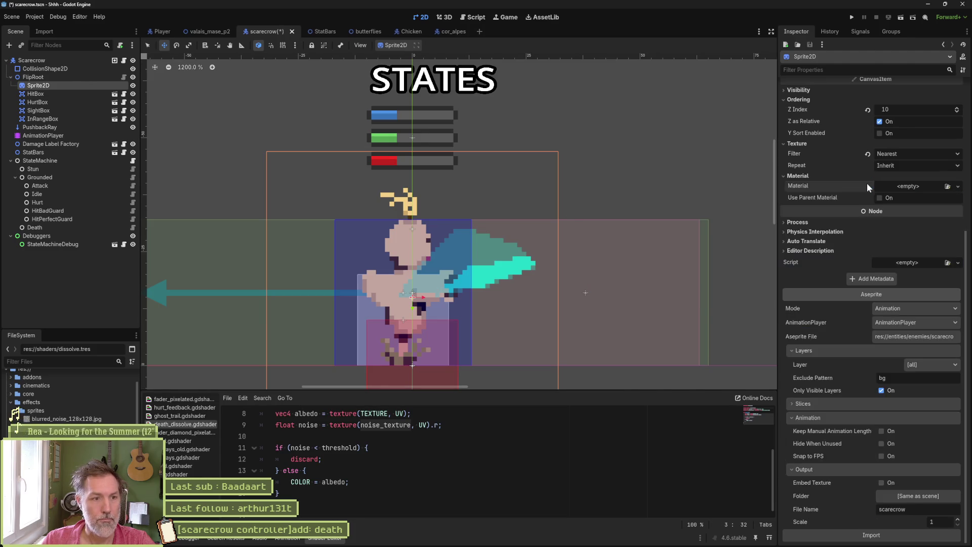
key("ctrl+s")
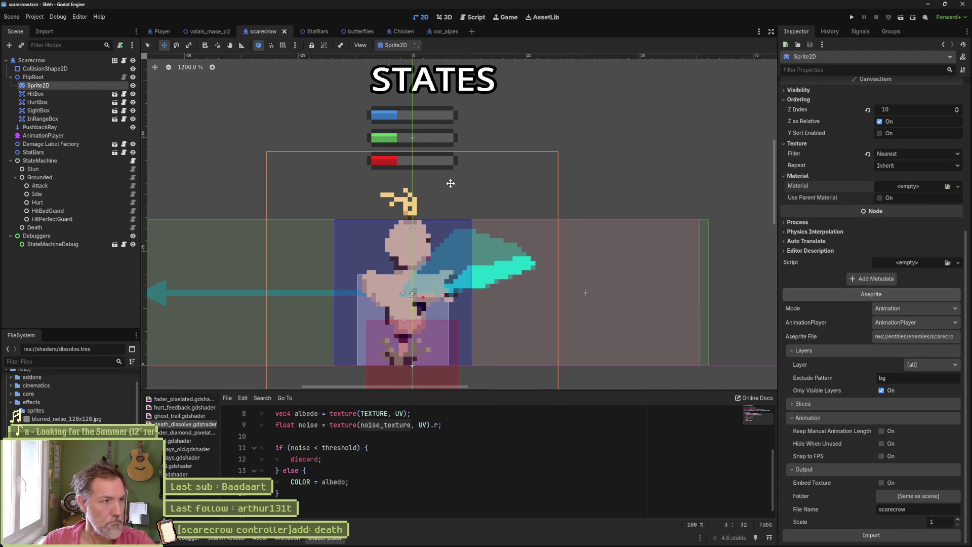
Step: Run valais_mase_p2, attack a scarecrow until it dies, then stop and save
left_click(211, 30)
key("ctrl+s")
key("F5")
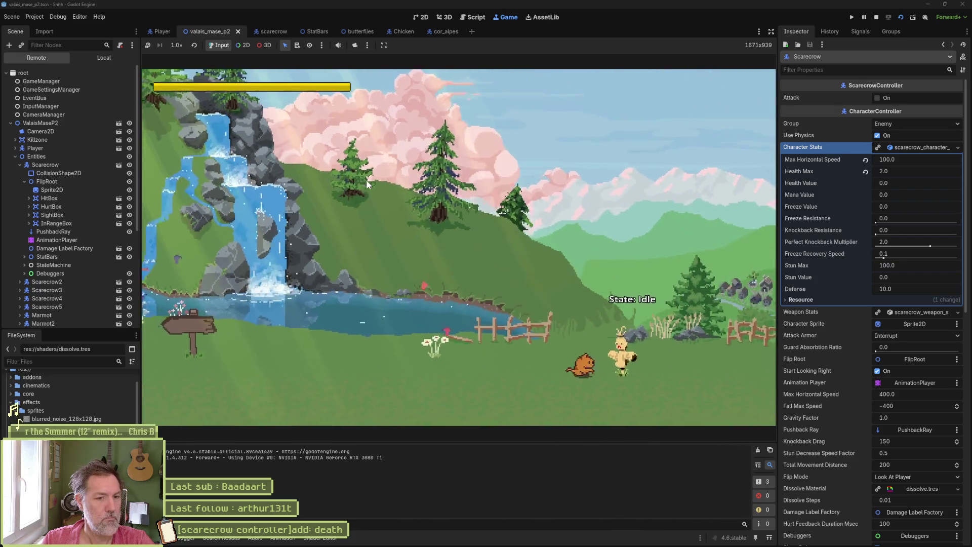
key("Right")
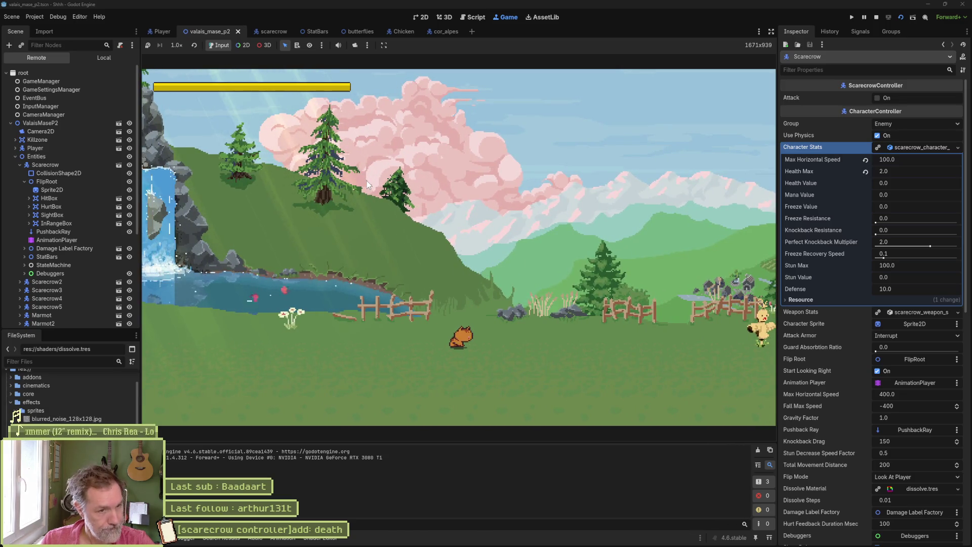
key("F8")
key("ctrl+s")
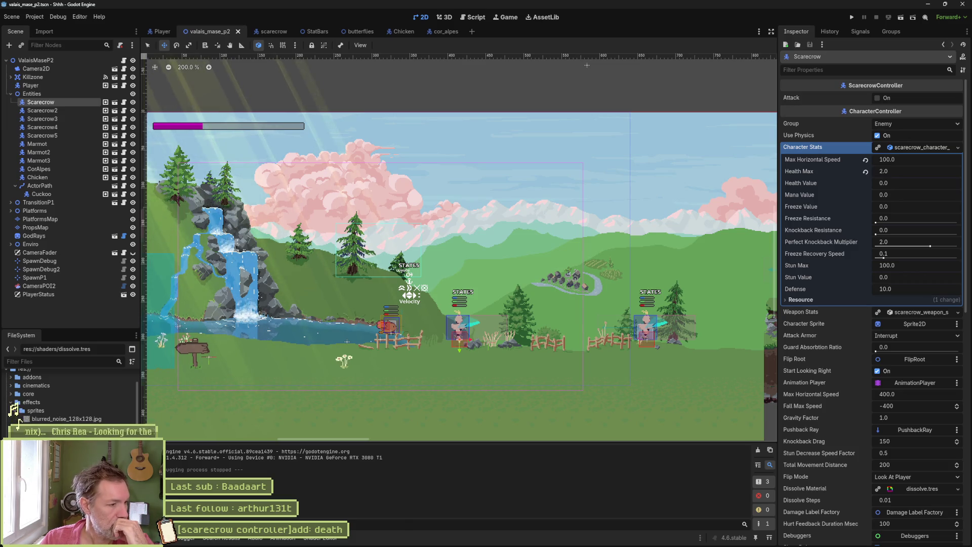
Step: Revert the scarecrow's Health Max from 2.0 to its default 100.0 and run the game
scroll(70, 395, "down", 5)
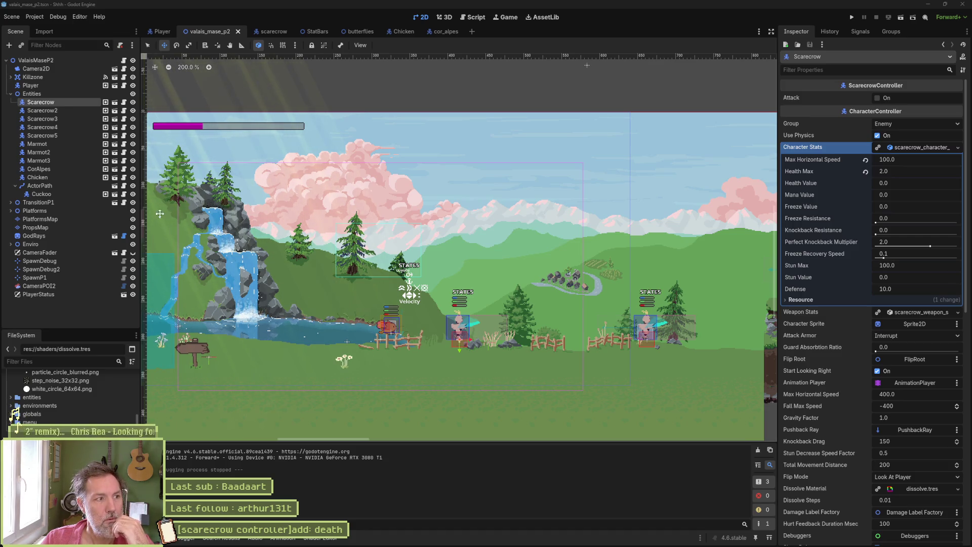
left_click(900, 171)
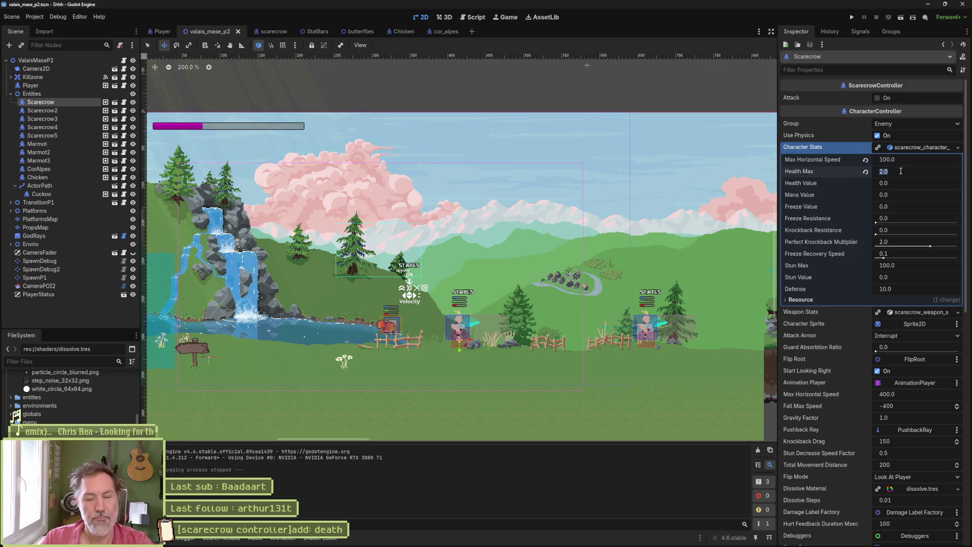
left_click(866, 173)
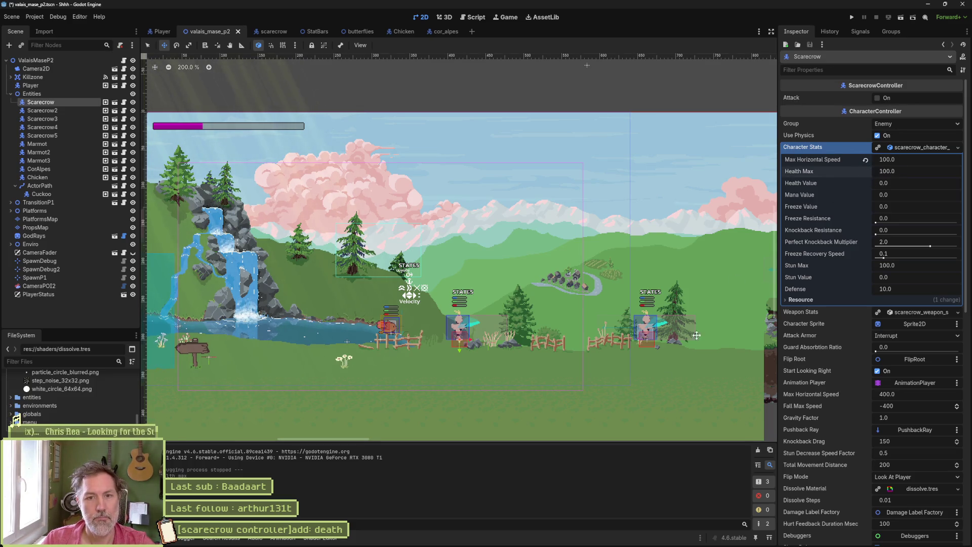
key("F5")
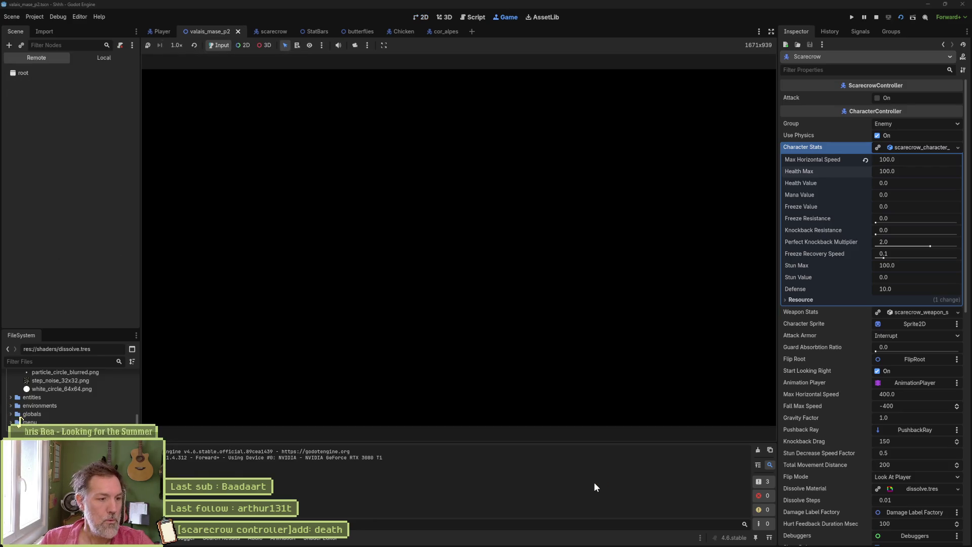
key("Right")
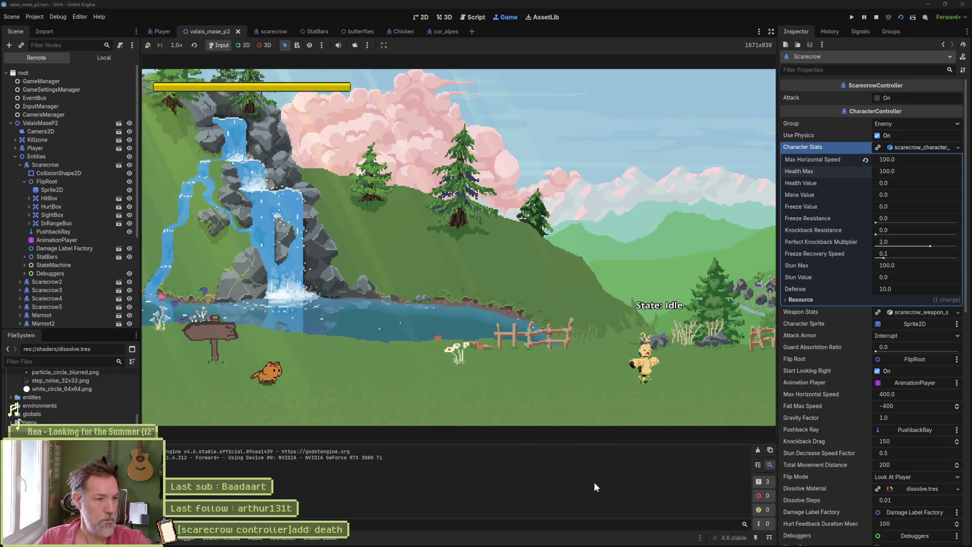
key("Right")
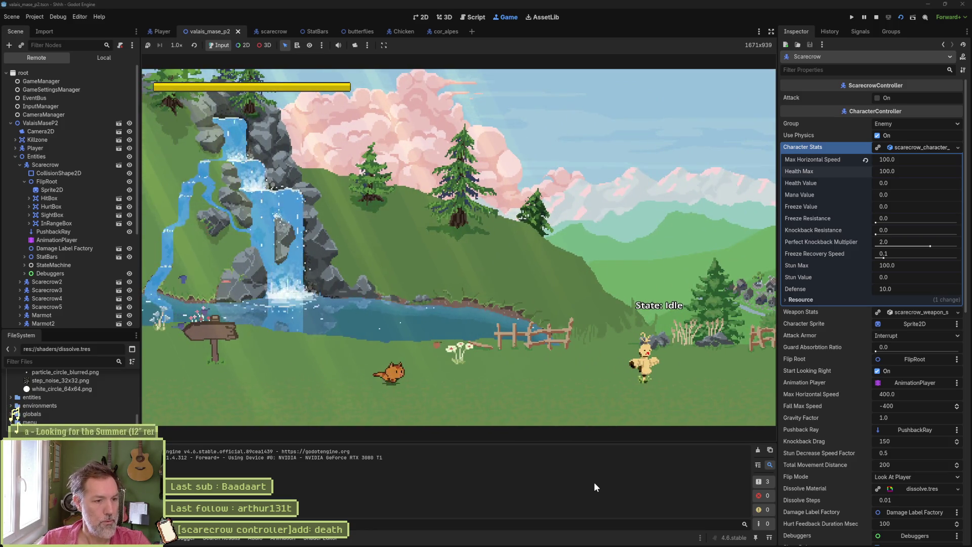
key("x")
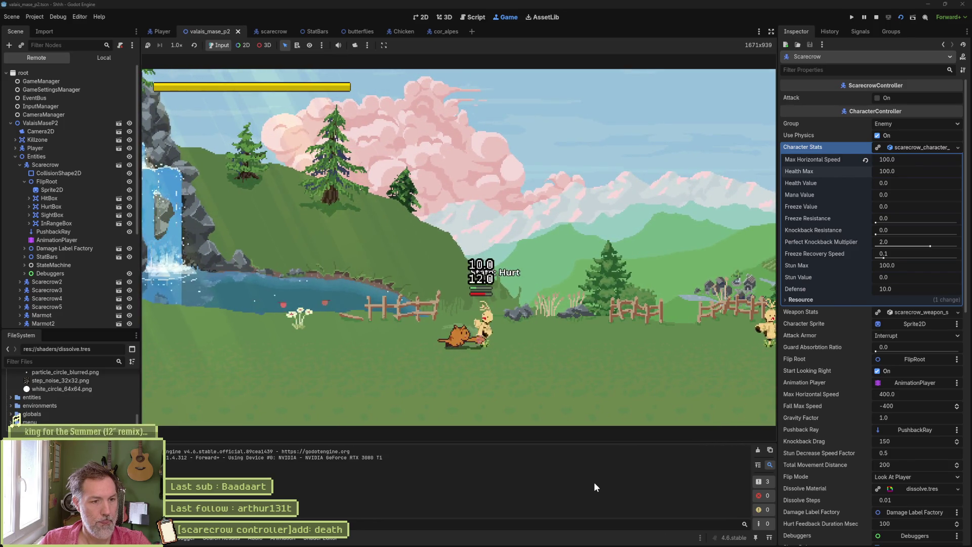
key("x")
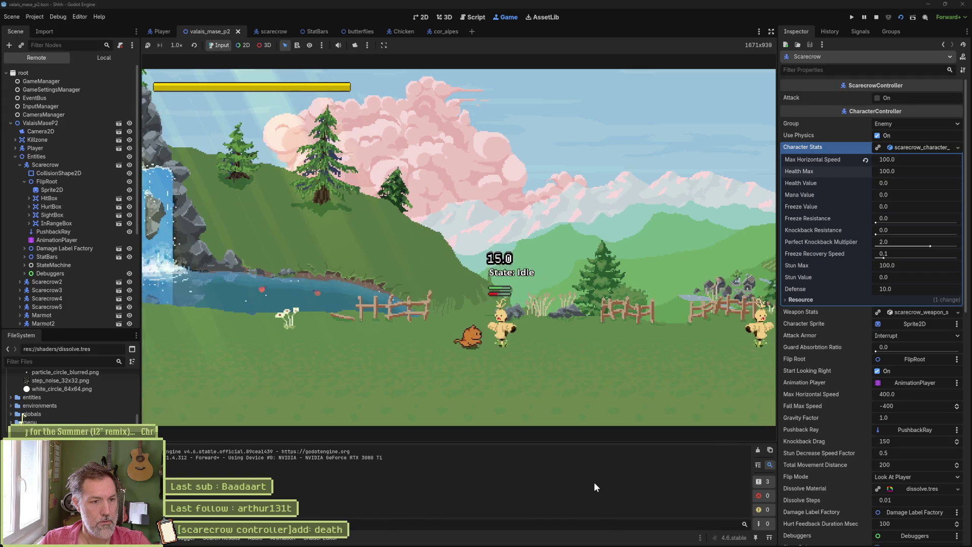
key("x")
key("Right")
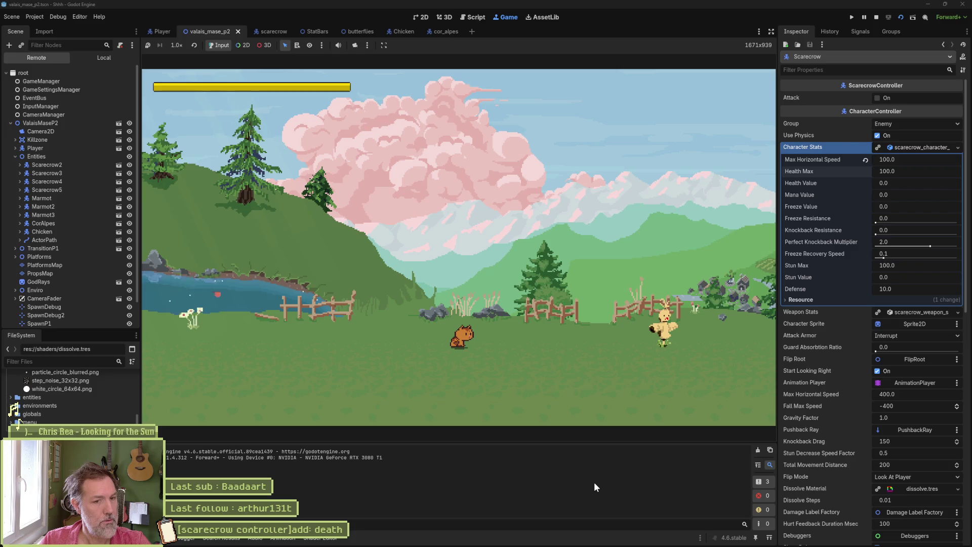
key("F8")
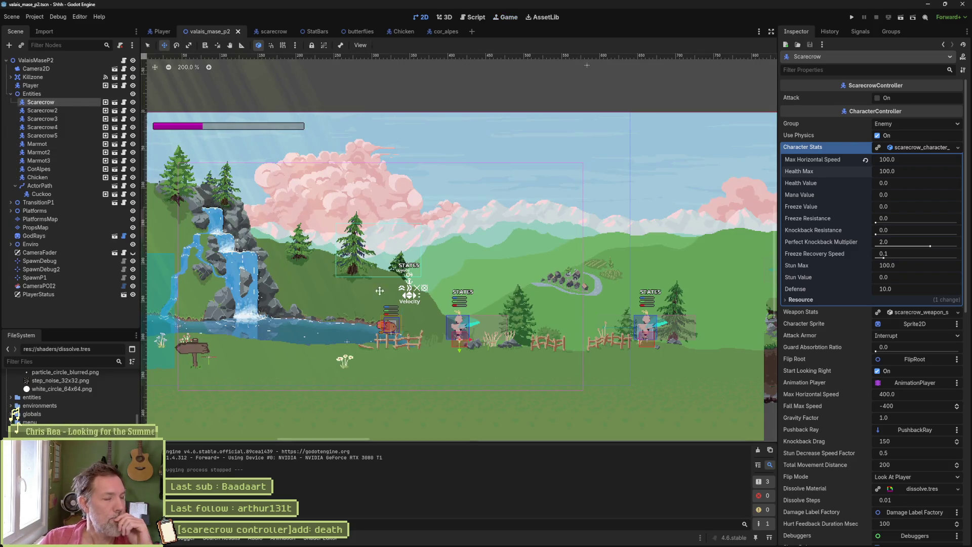
Step: Turn off the scarecrow's debug display, do a quick test run, and enlarge the output panel
scroll(841, 329, "down", 5)
left_click(877, 316)
key("F6")
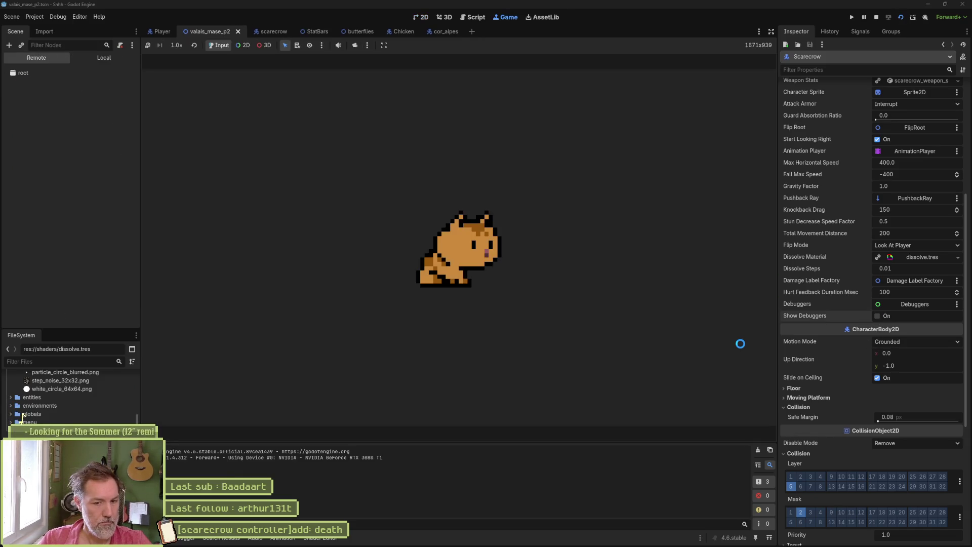
key("F8")
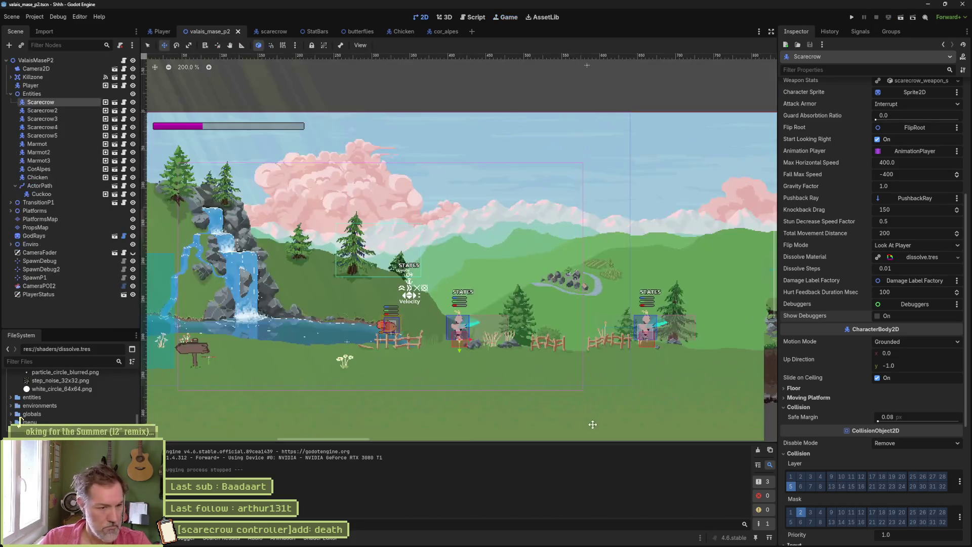
left_click_drag(572, 443, 574, 418)
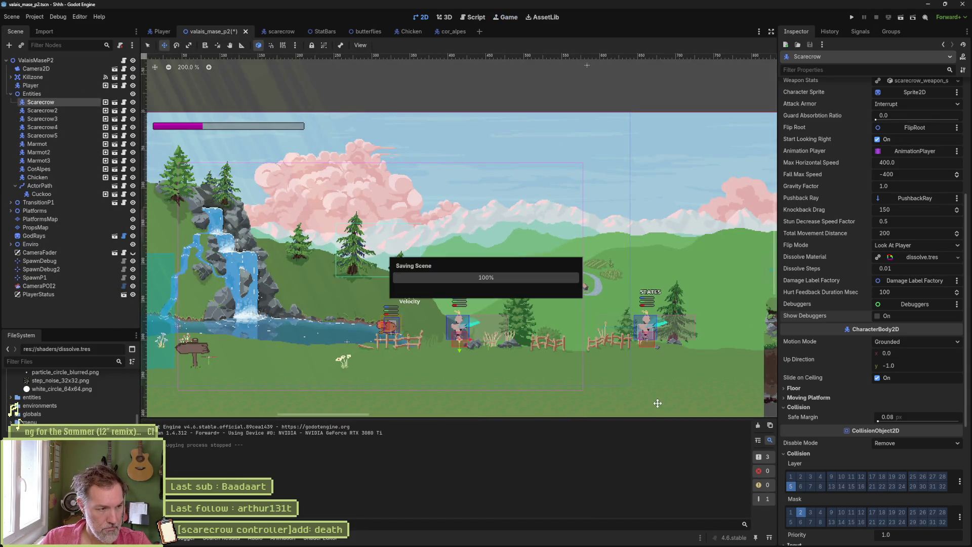
Step: Save and play-test the level, hitting the scarecrow and walking right, then stop the game
key("F6")
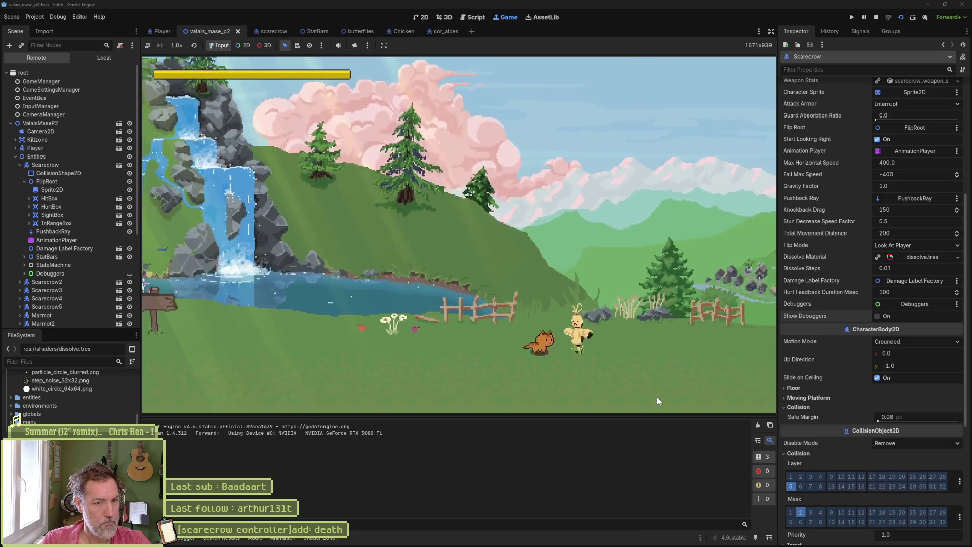
key("space")
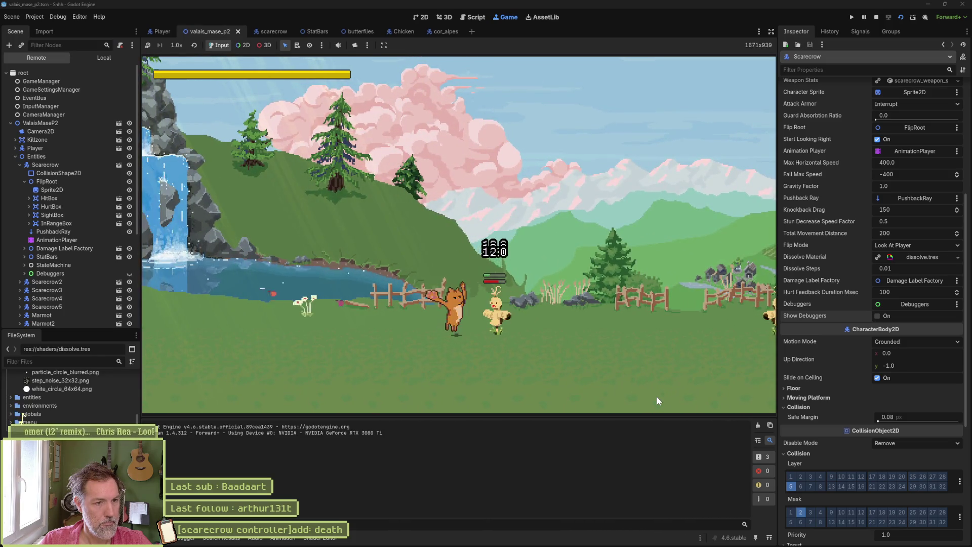
key("space")
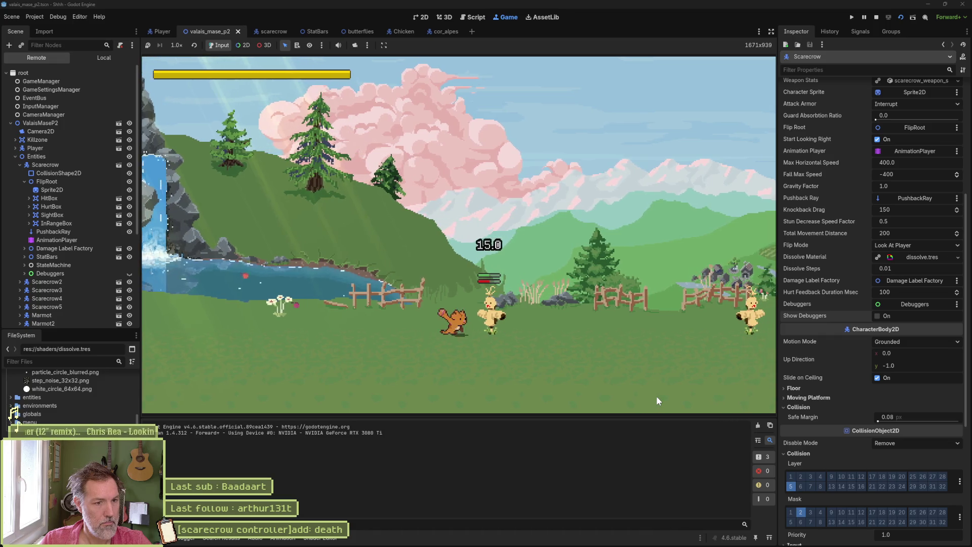
key("space")
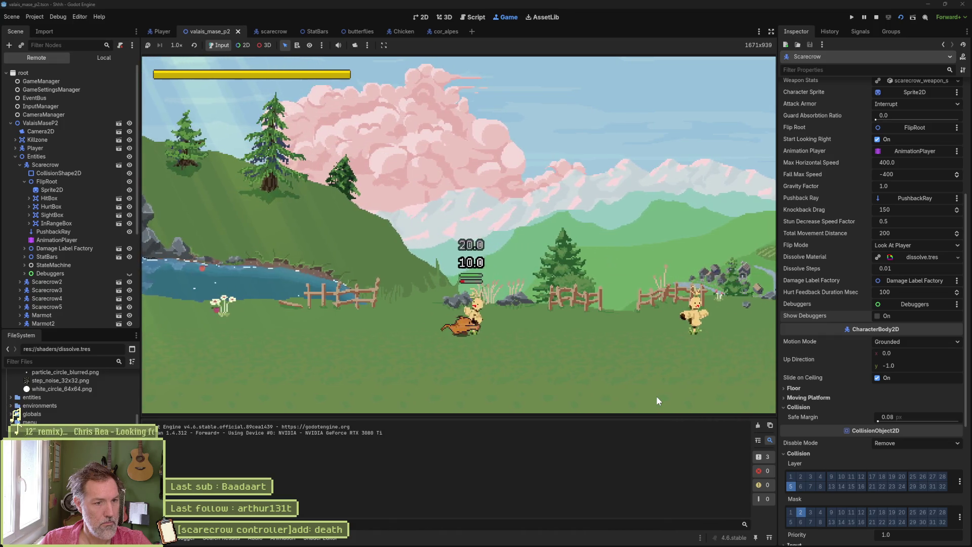
key("space")
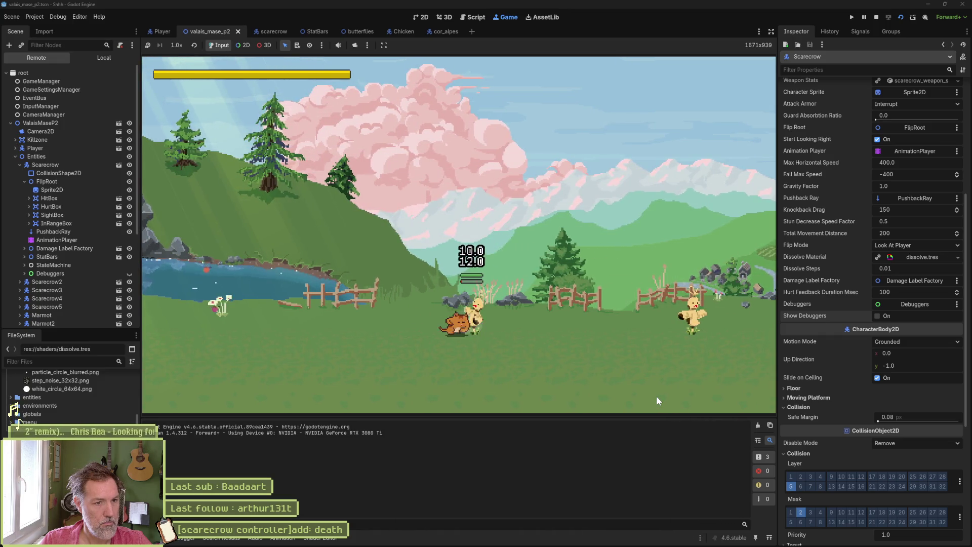
key("space")
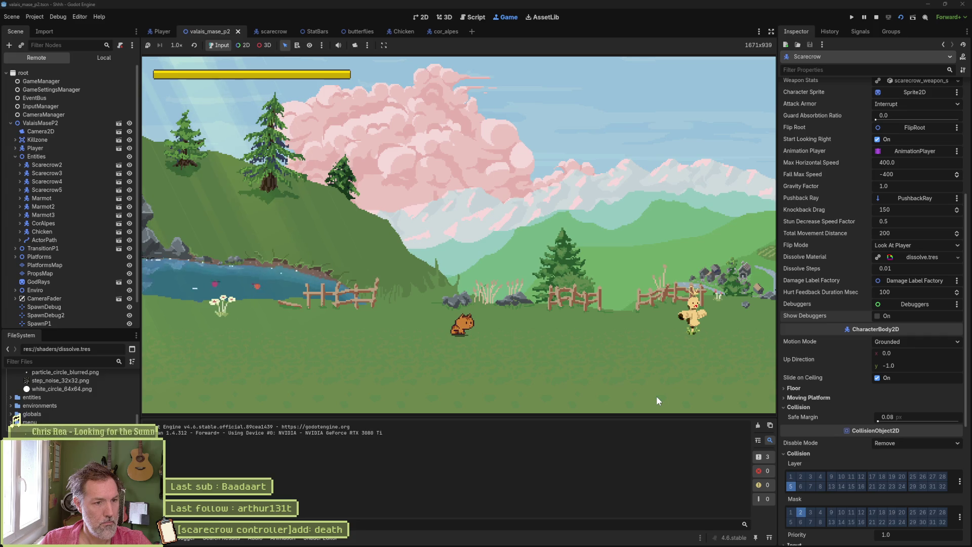
key("Right")
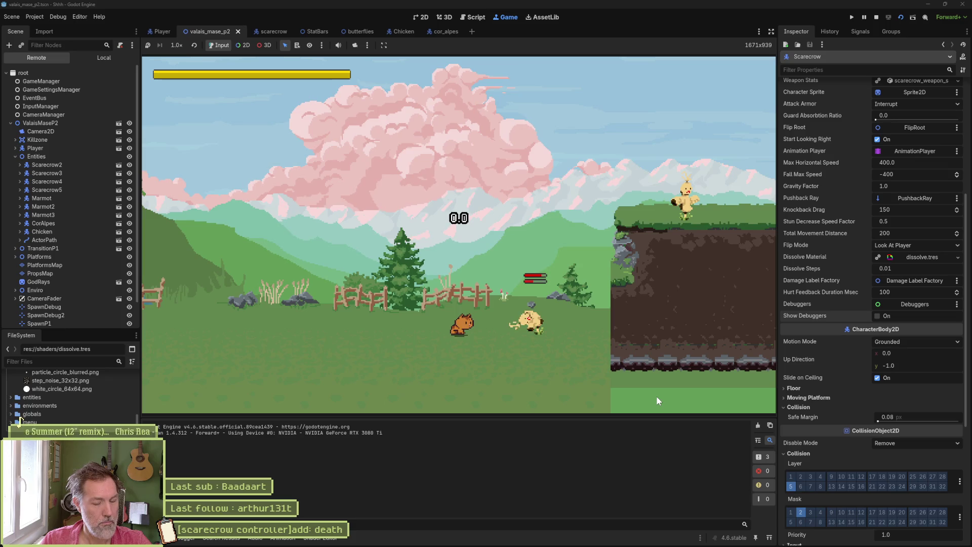
key("F8")
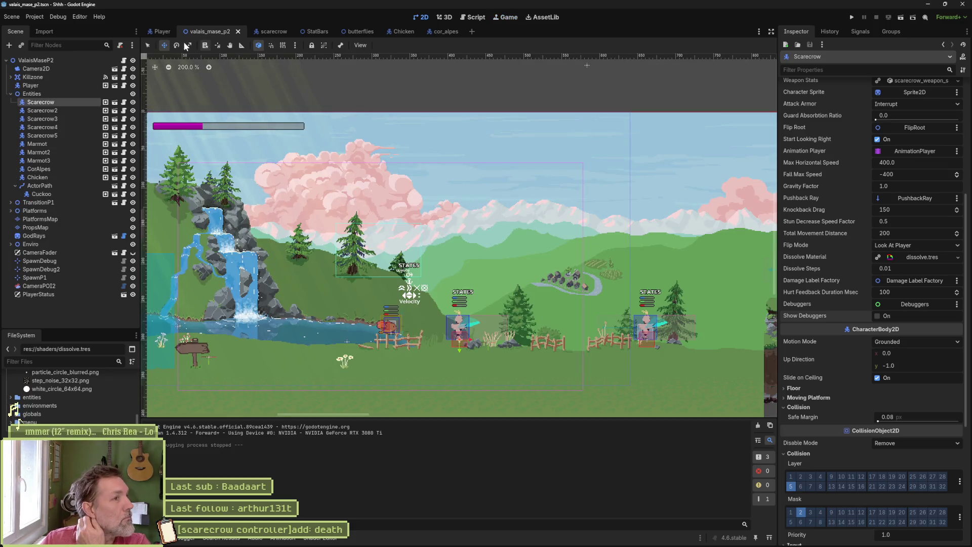
Step: In the Player scene, preview the guard animation in the AnimationPlayer timeline
left_click(157, 35)
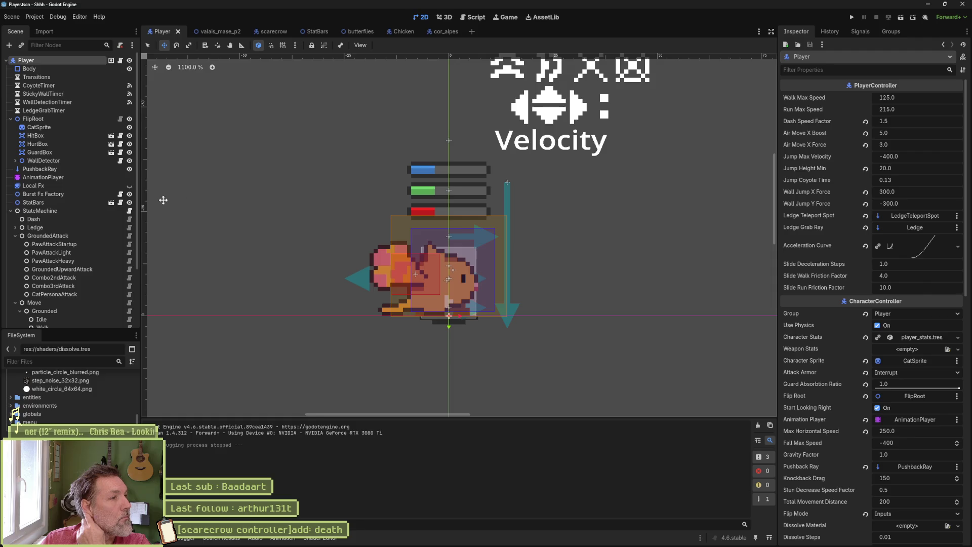
left_click(48, 178)
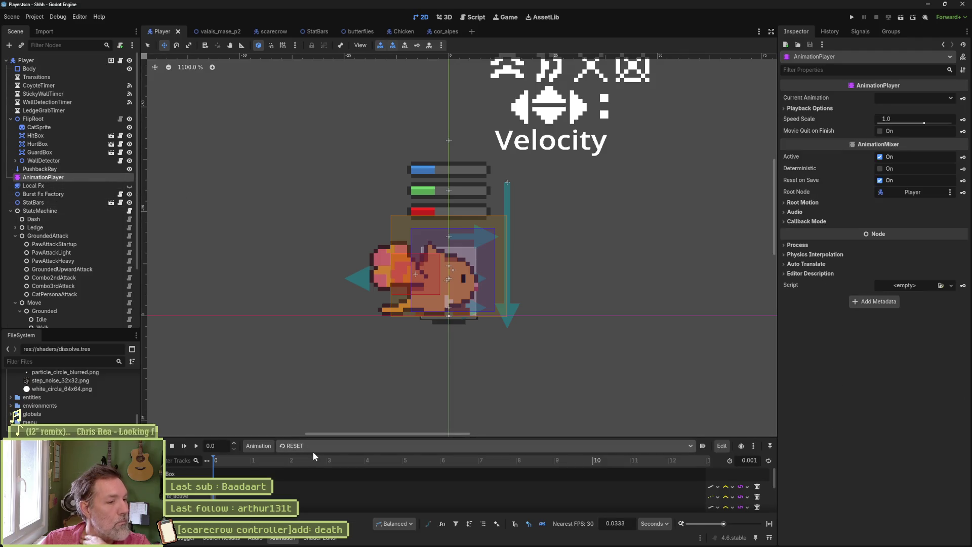
left_click(312, 450)
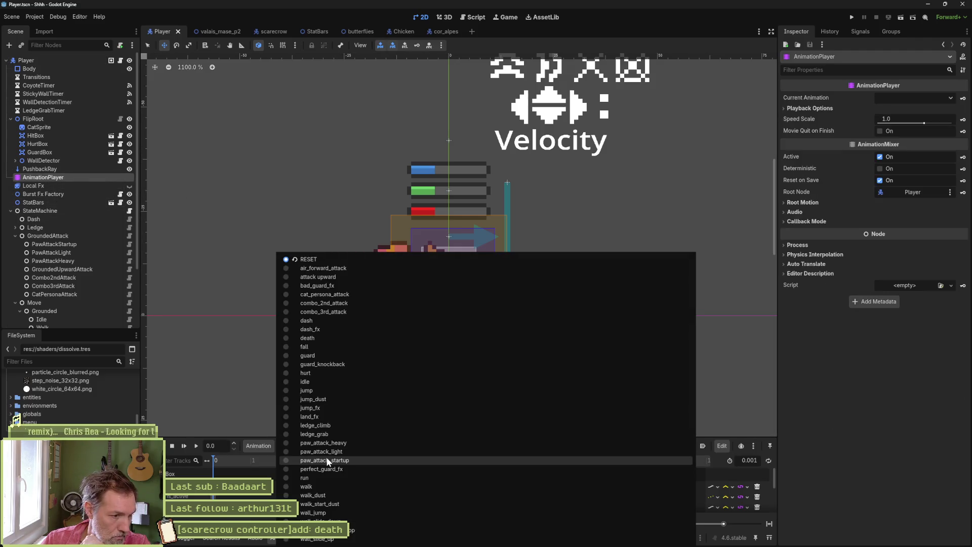
left_click(336, 355)
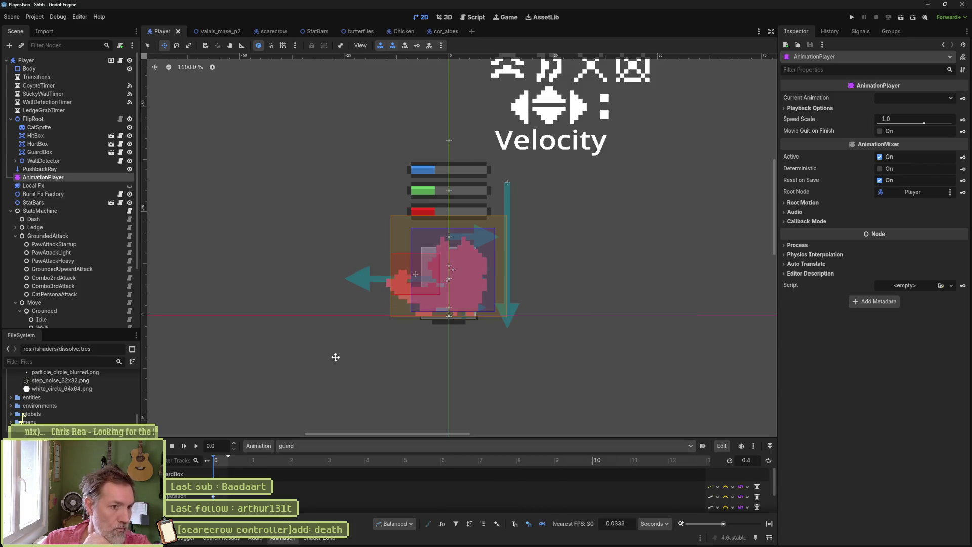
left_click(768, 524)
left_click_drag(232, 460, 448, 469)
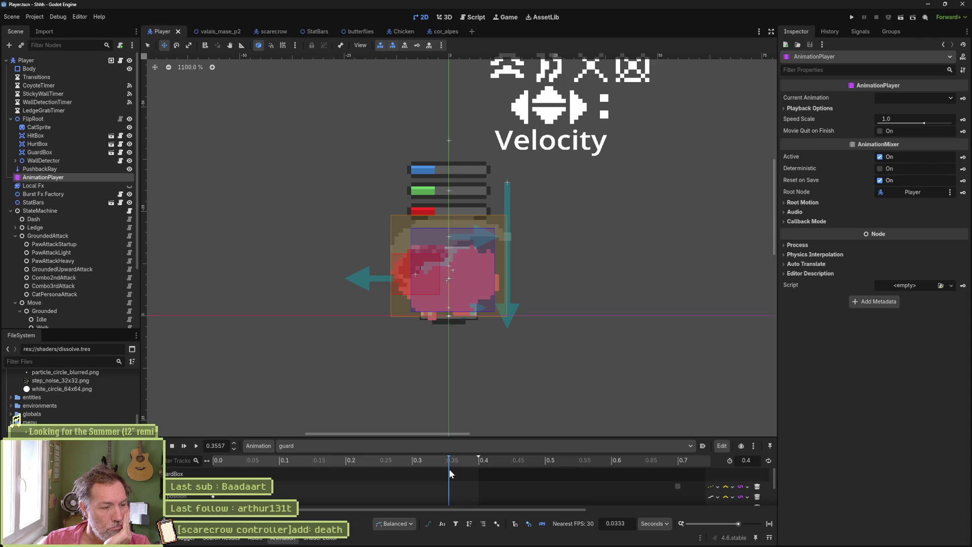
left_click_drag(458, 438, 461, 394)
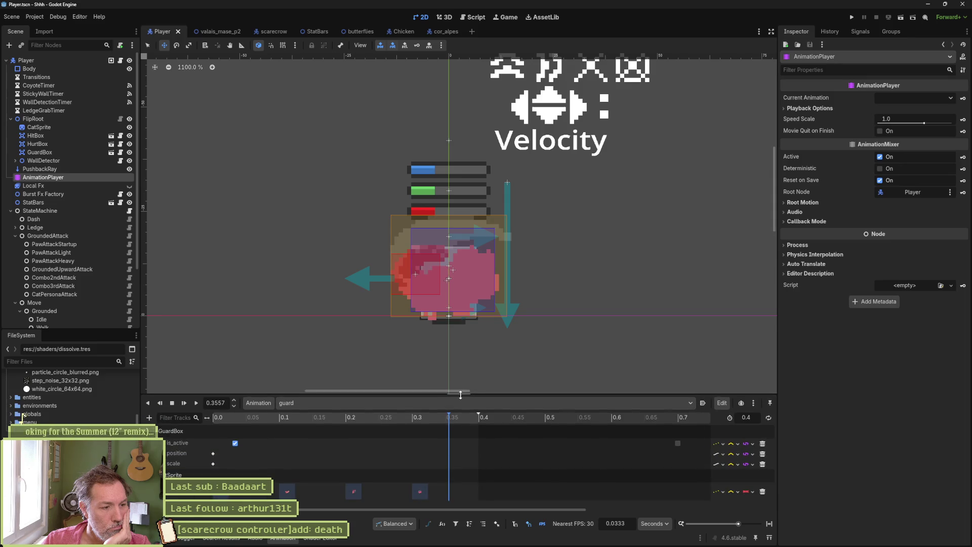
left_click_drag(235, 416, 211, 420)
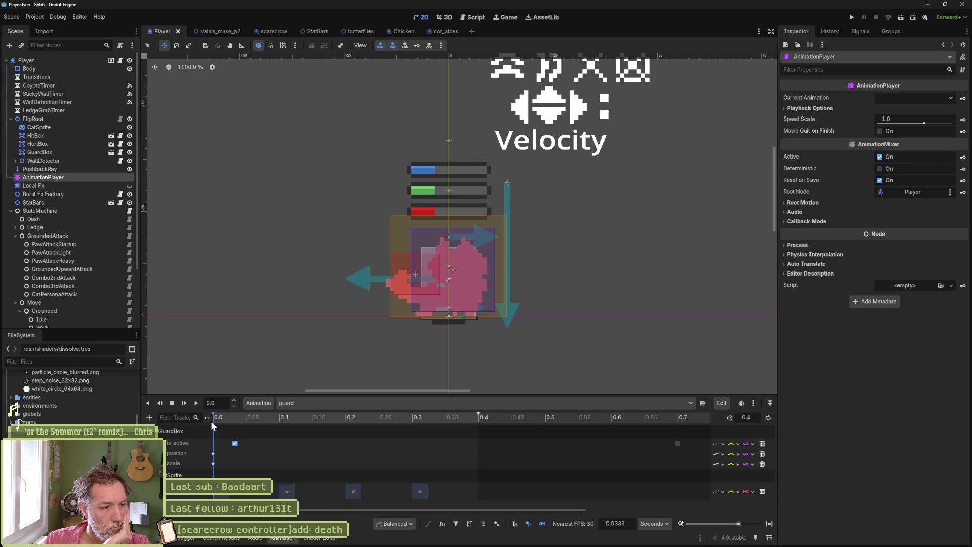
Step: Scale the GuardBox to 1.5, lock the ratio, grow it to a uniform 1.74, and run the level
left_click(46, 151)
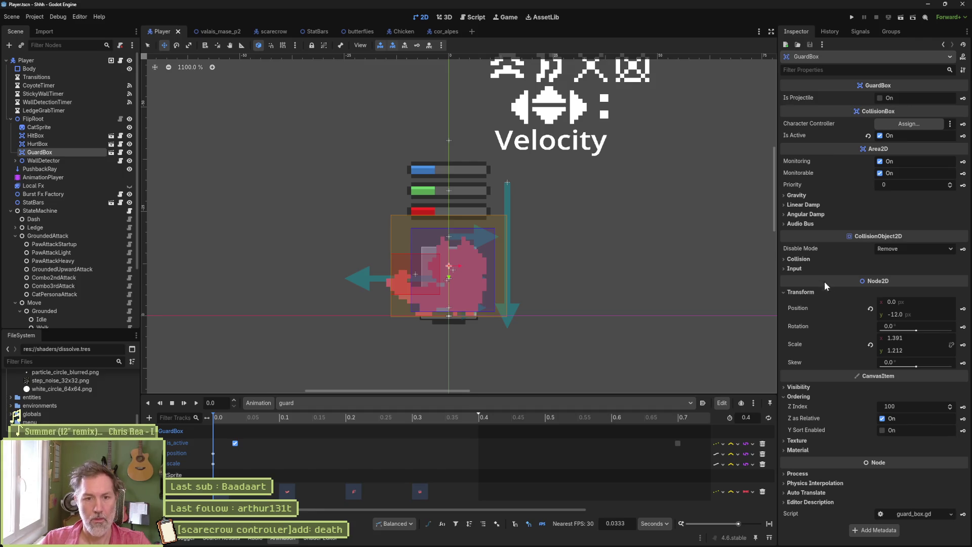
left_click(933, 336)
type("1")
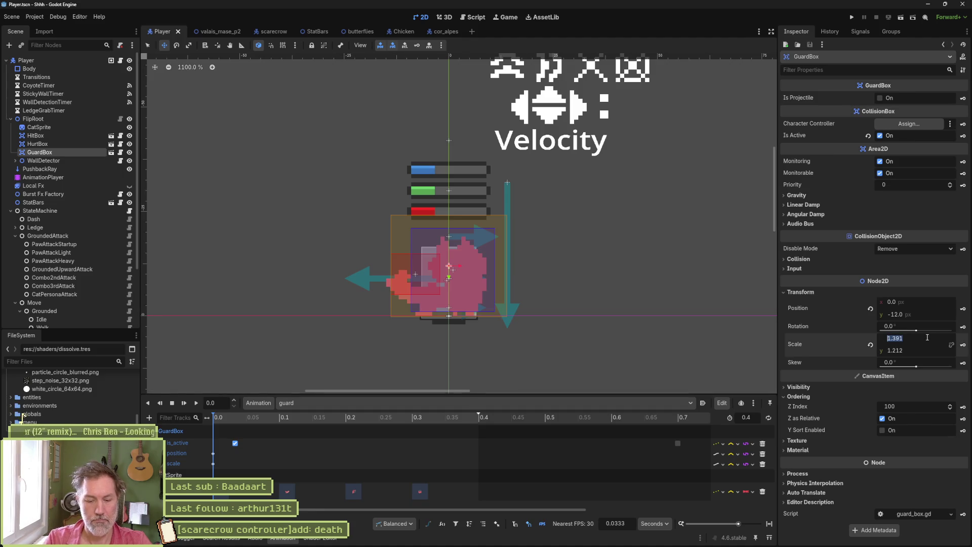
type(".5")
key("Return")
left_click(924, 352)
type("1.5")
key("Return")
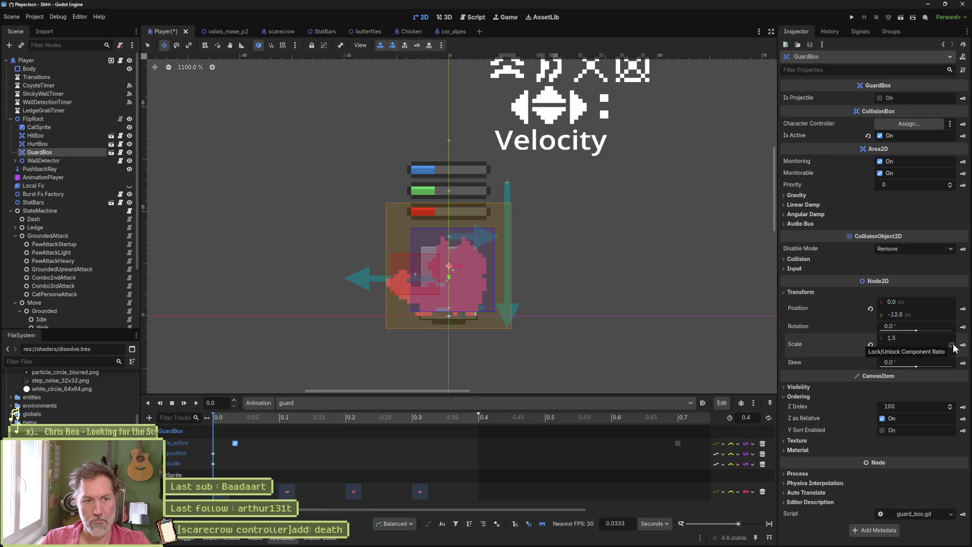
left_click(951, 345)
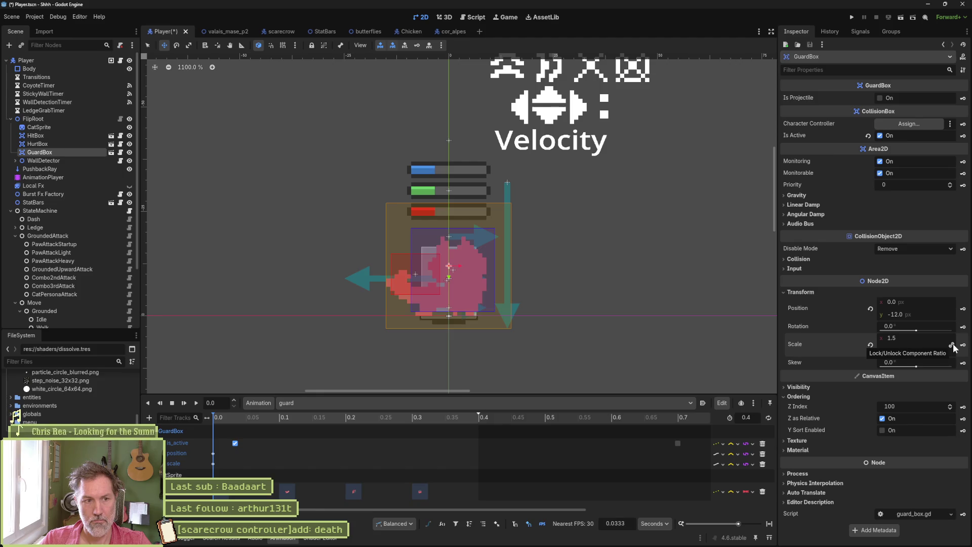
left_click_drag(916, 335, 957, 336)
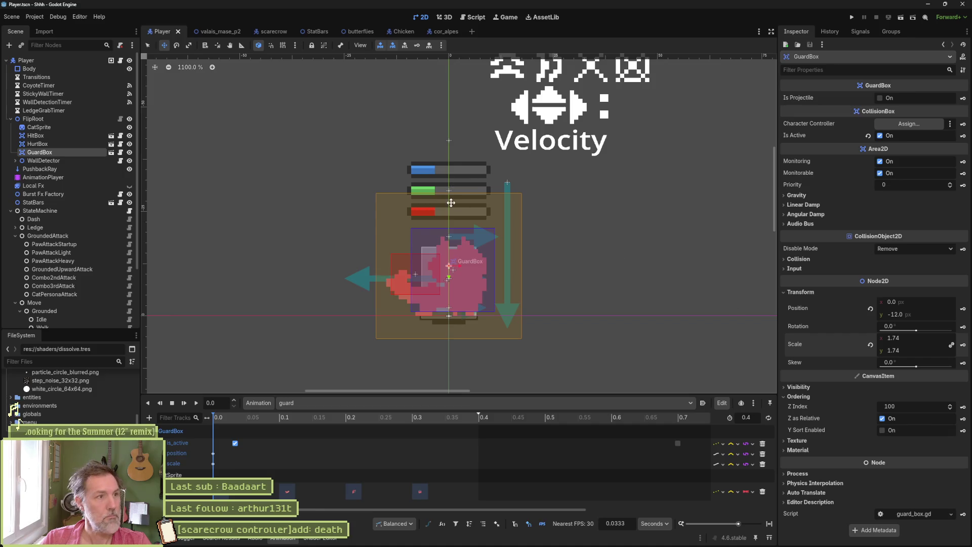
left_click(223, 31)
key("F6")
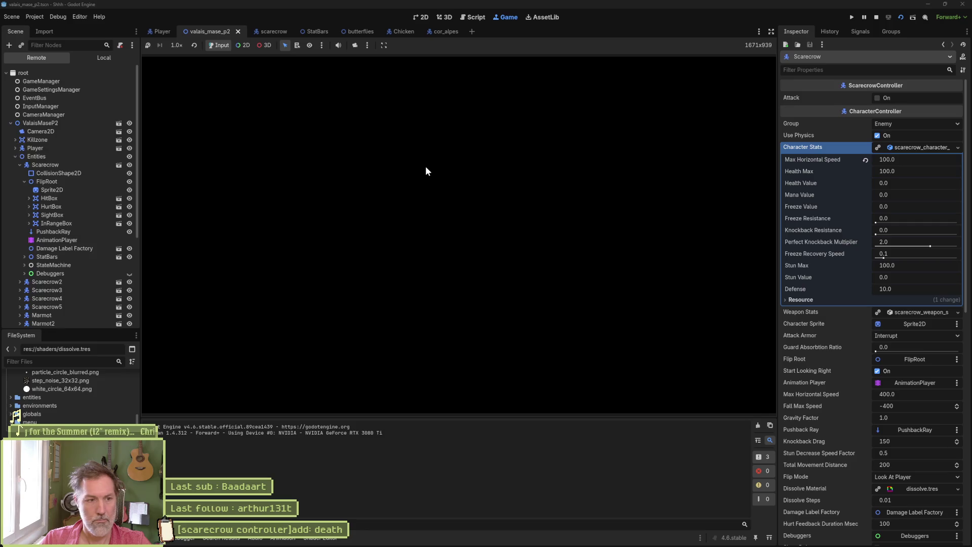
Step: Walk the cat right to attack the scarecrows, then head back left
key("d")
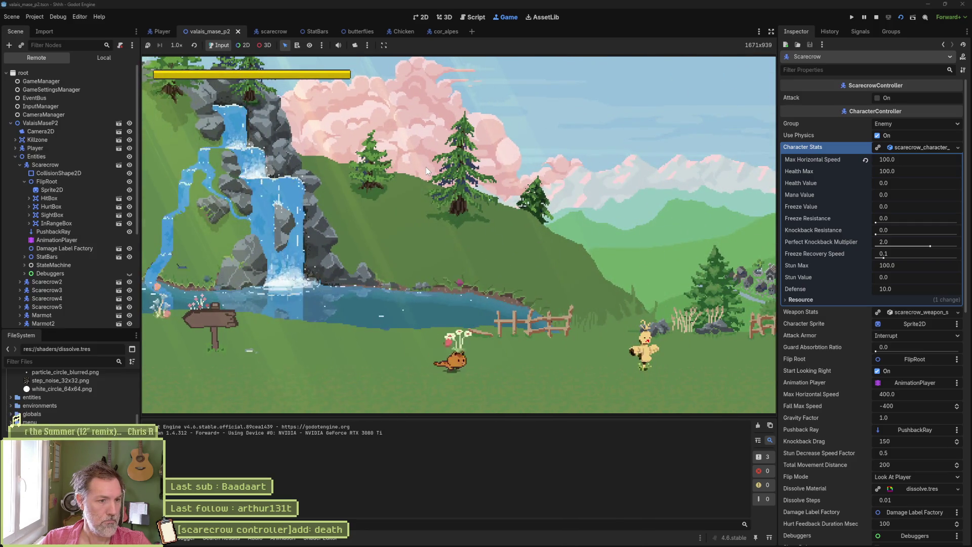
key("d")
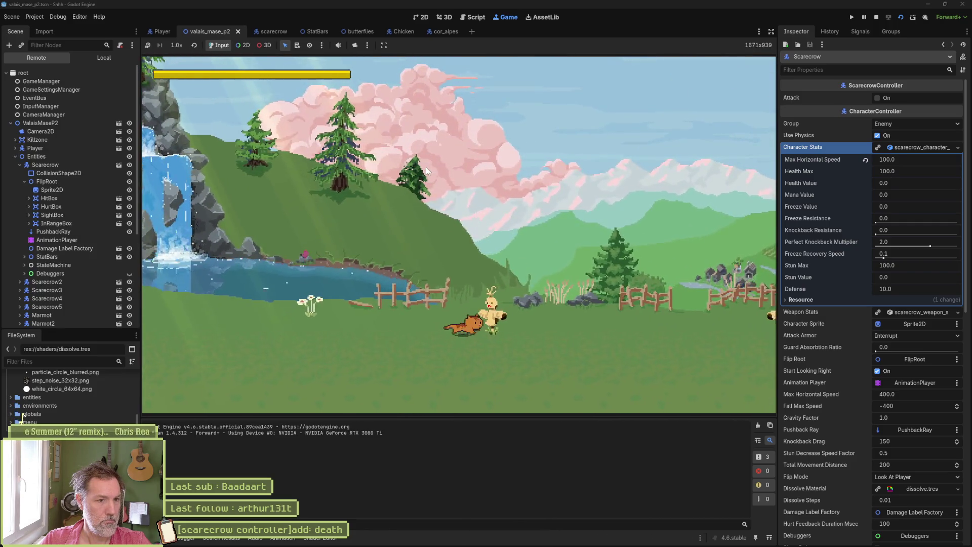
key("d")
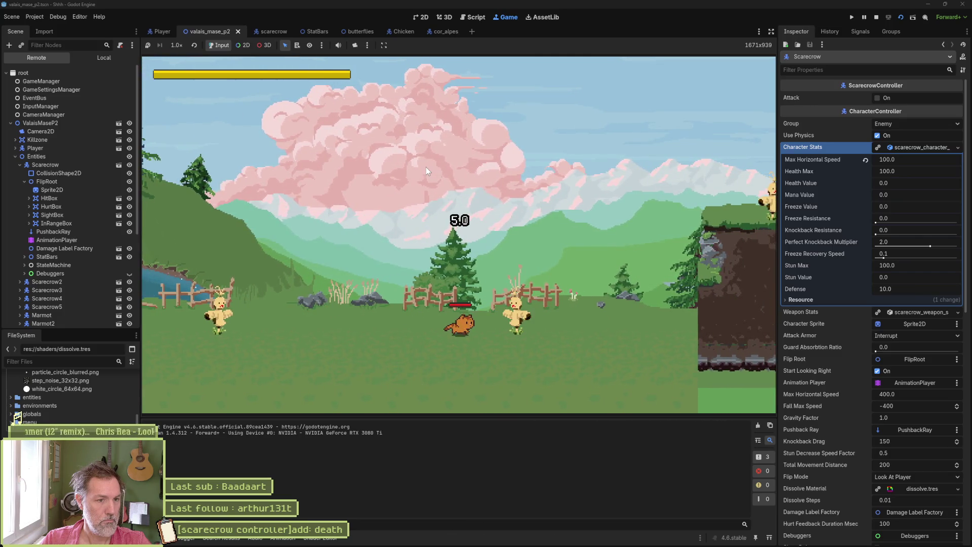
key("d")
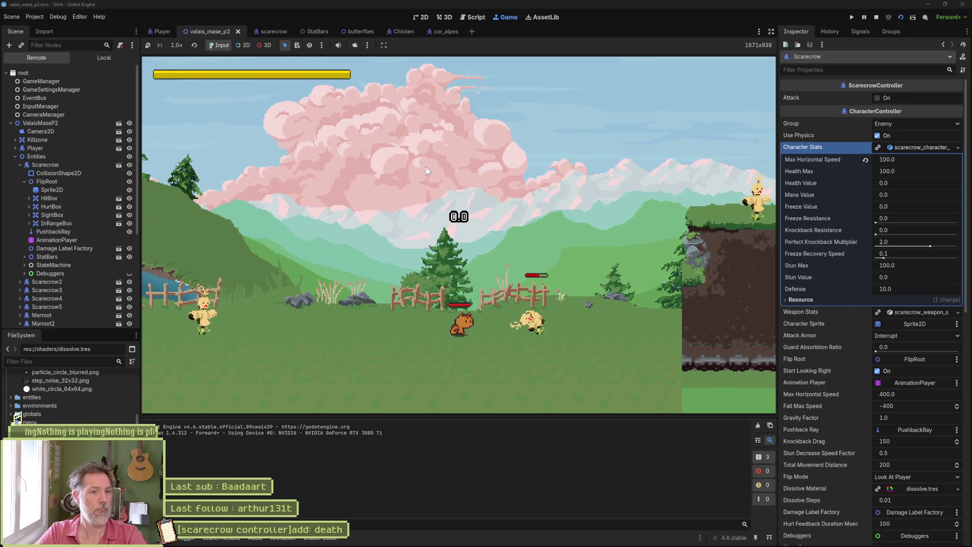
key("a")
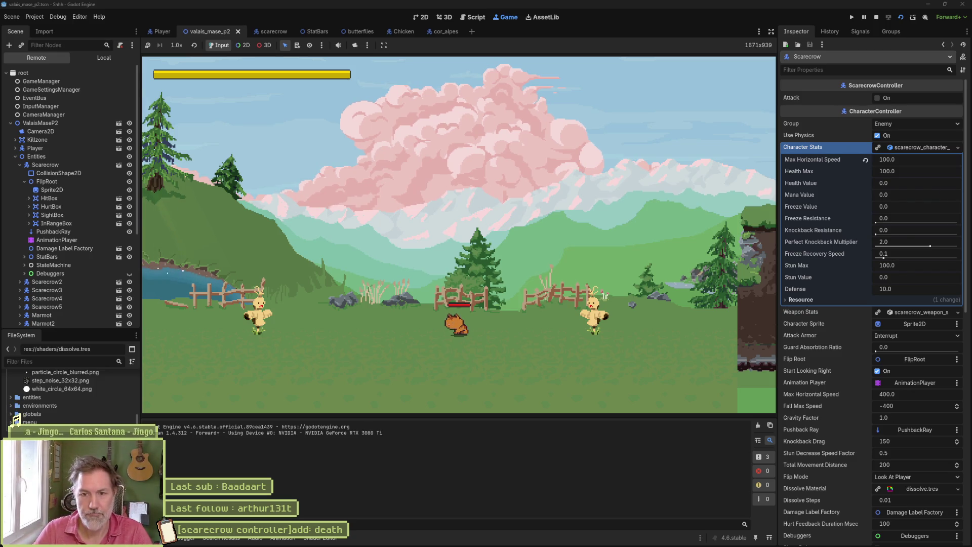
Step: Keep hitting a scarecrow until it is defeated, then stop the game test
key("d")
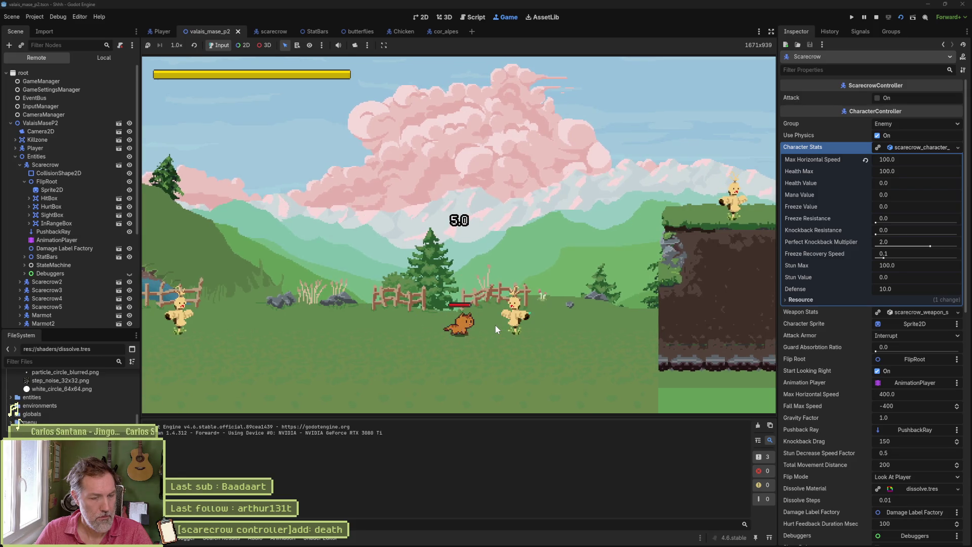
key("d")
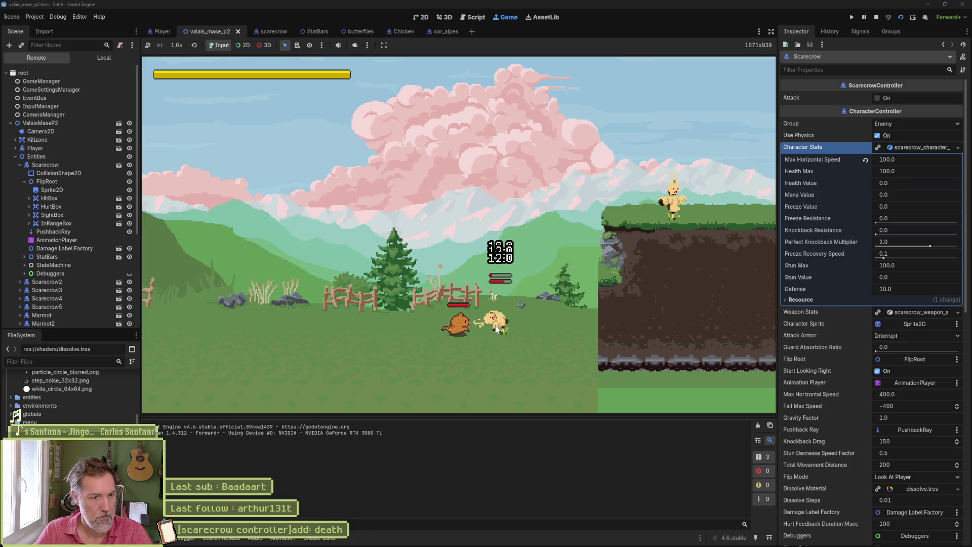
key("d")
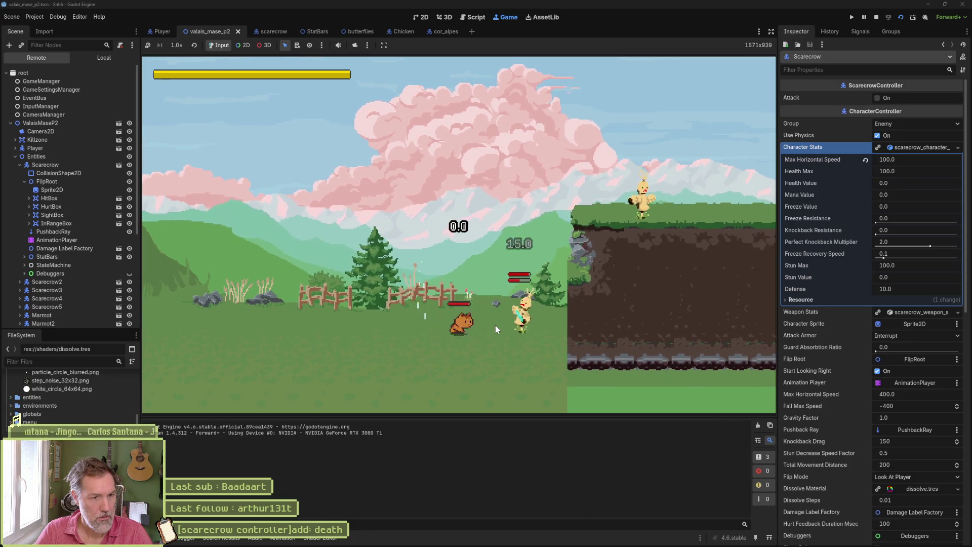
key("d")
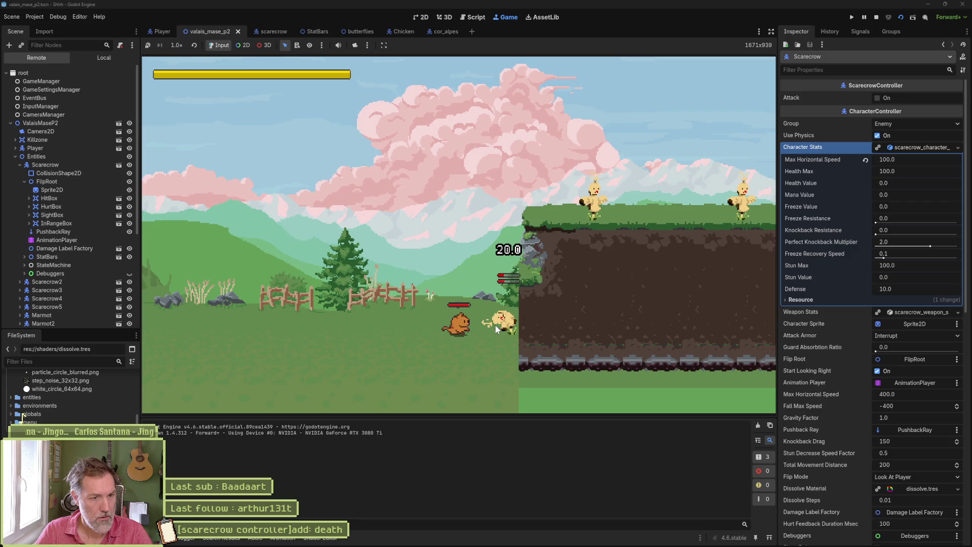
key("d")
key("j")
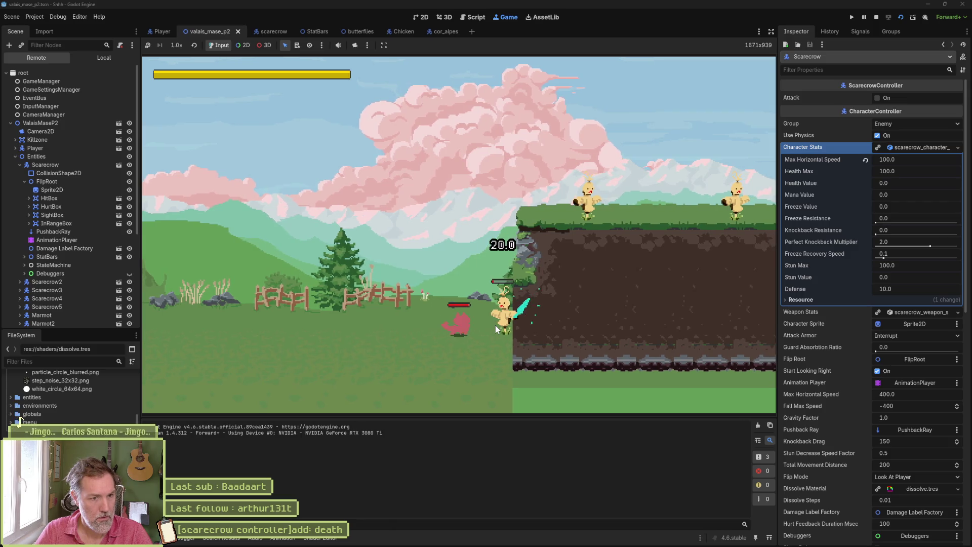
key("j")
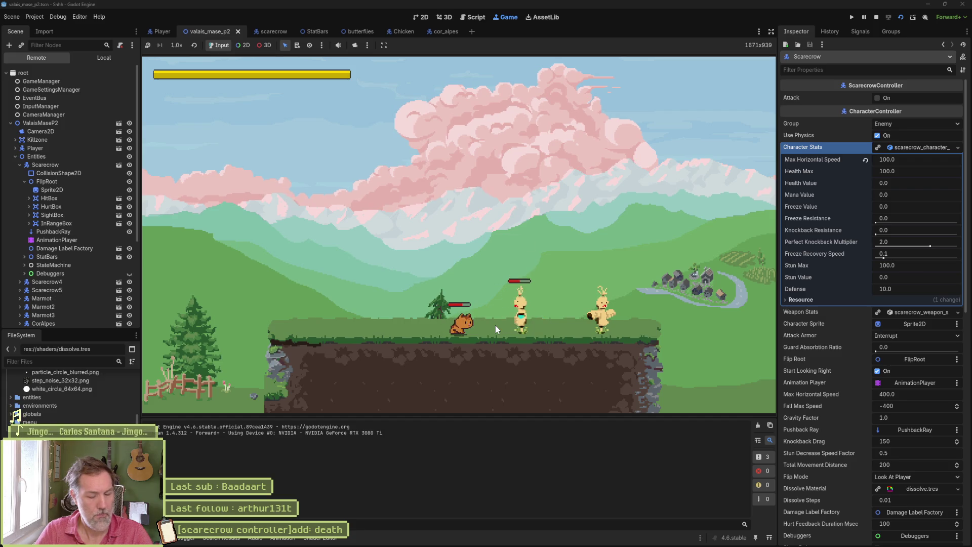
key("F8")
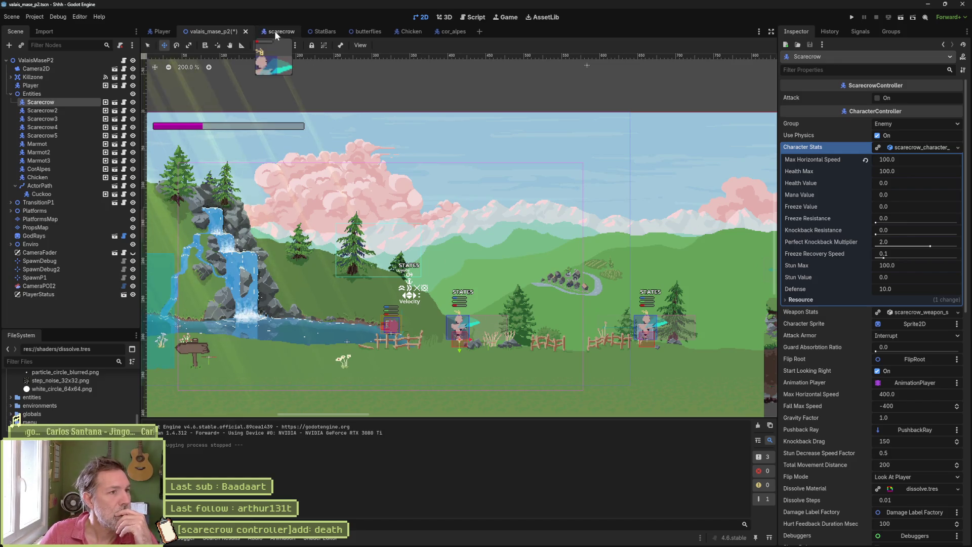
Step: Check the scarecrow AnimationPlayer's list: RESET, attack, hit_guard, hurt, idle and stun
left_click(278, 32)
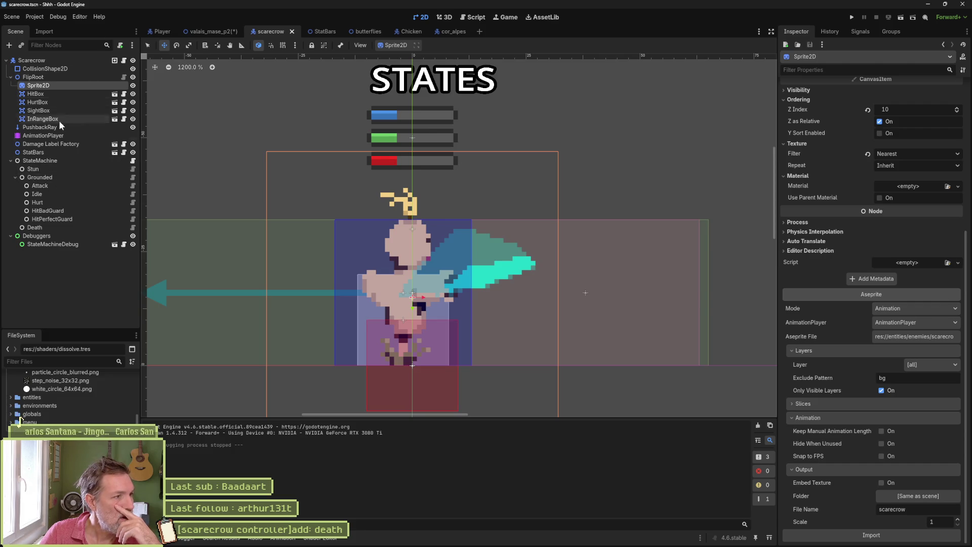
left_click(50, 135)
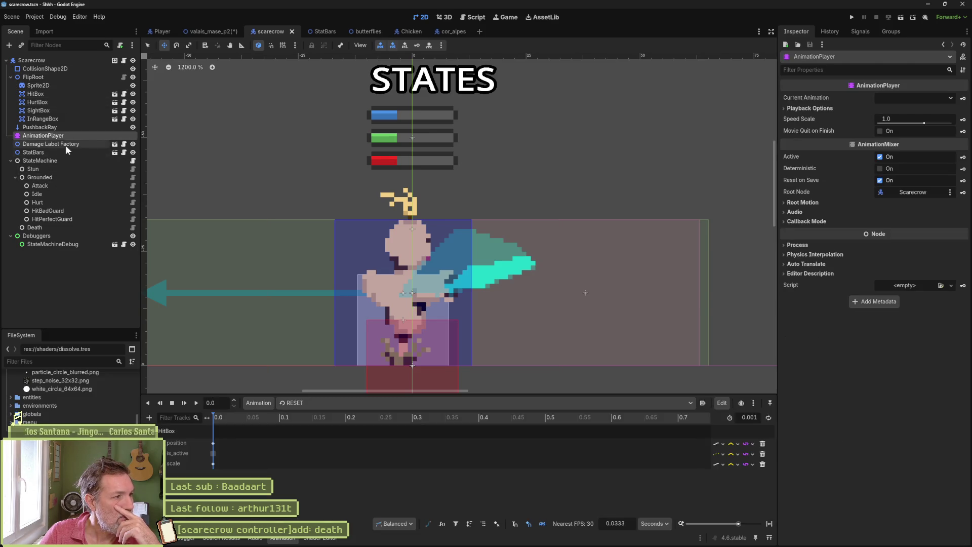
left_click(384, 404)
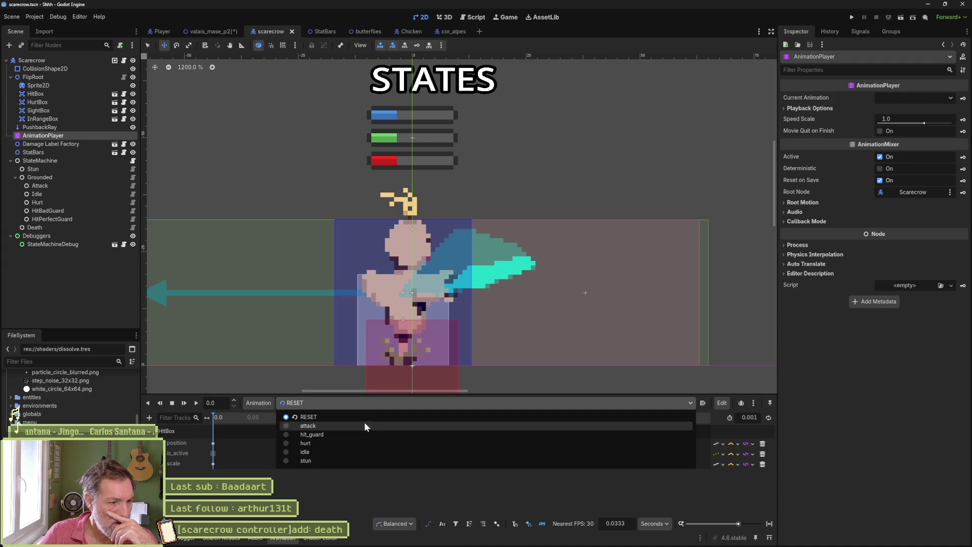
left_click(362, 489)
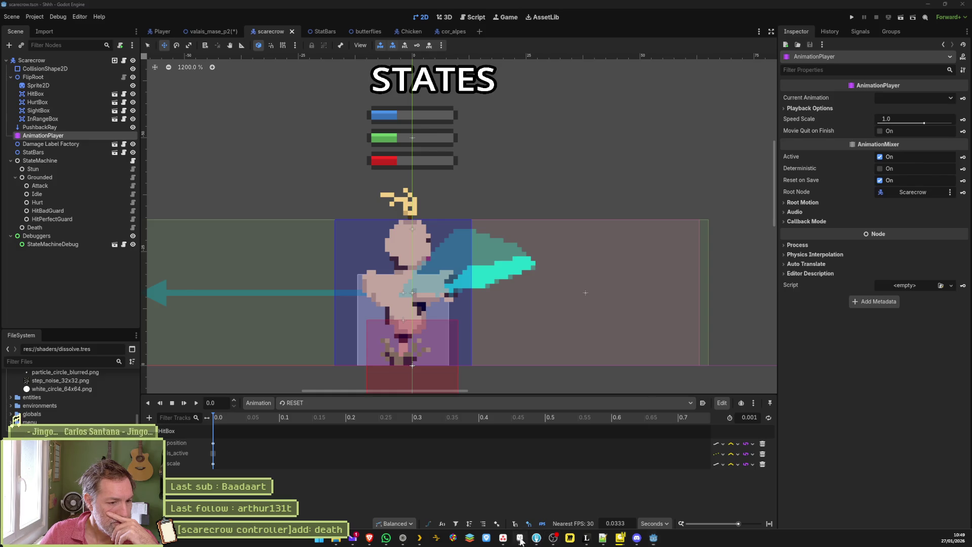
left_click(520, 538)
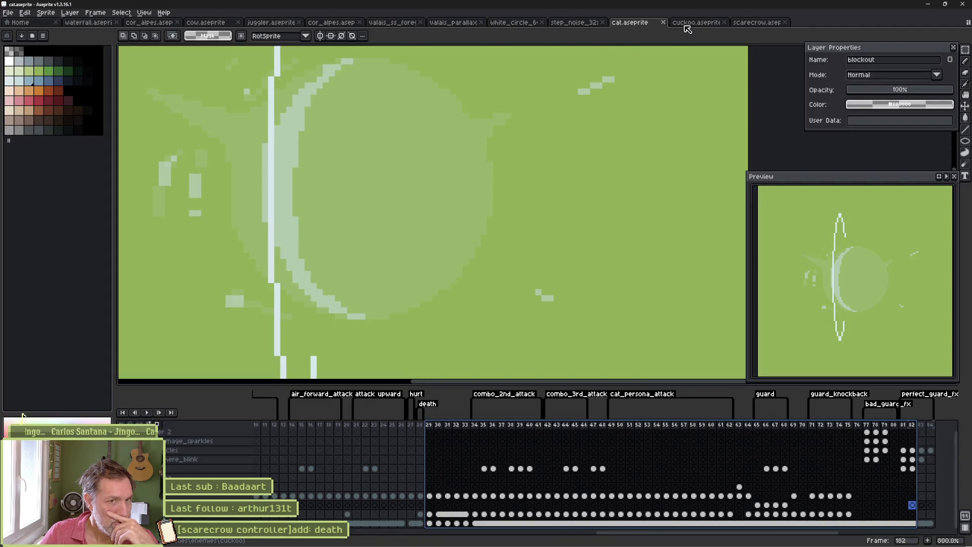
Step: In scarecrow.aseprite, add frames after stun and tag them from frame 37 as 'death'
left_click(744, 24)
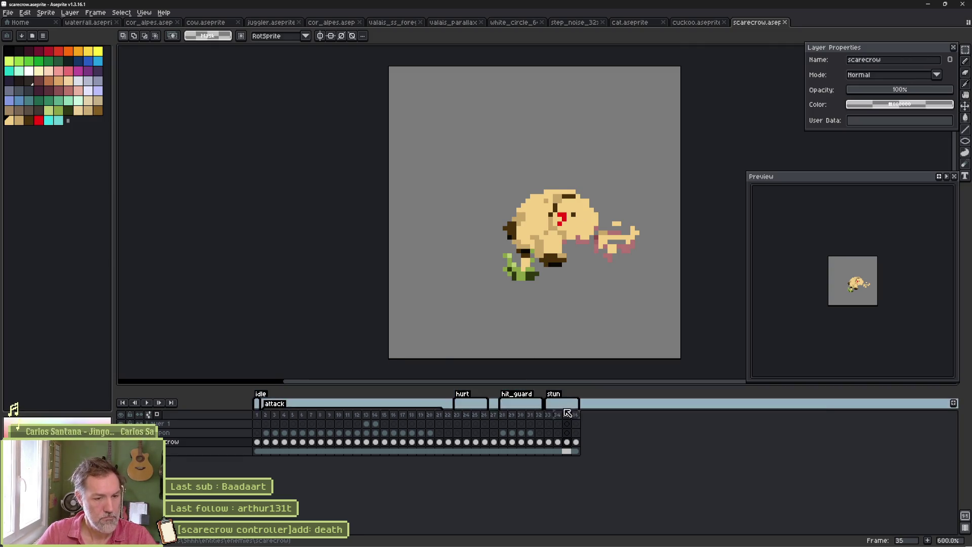
key("Right")
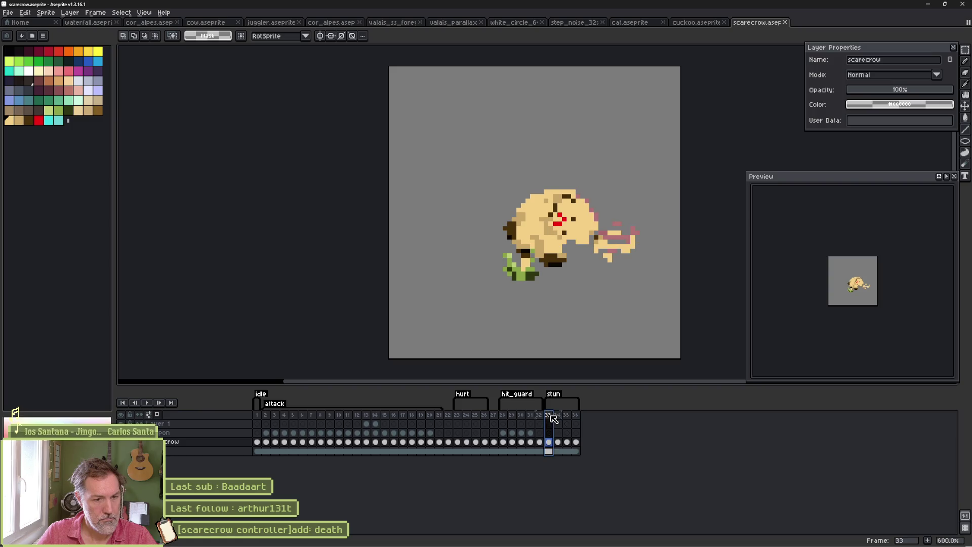
key("alt+n")
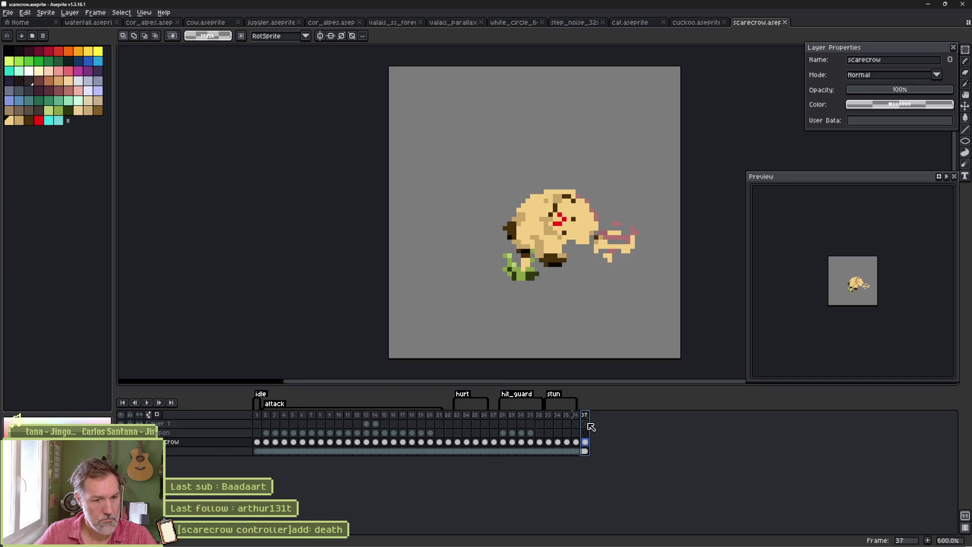
right_click(589, 418)
left_click(607, 449)
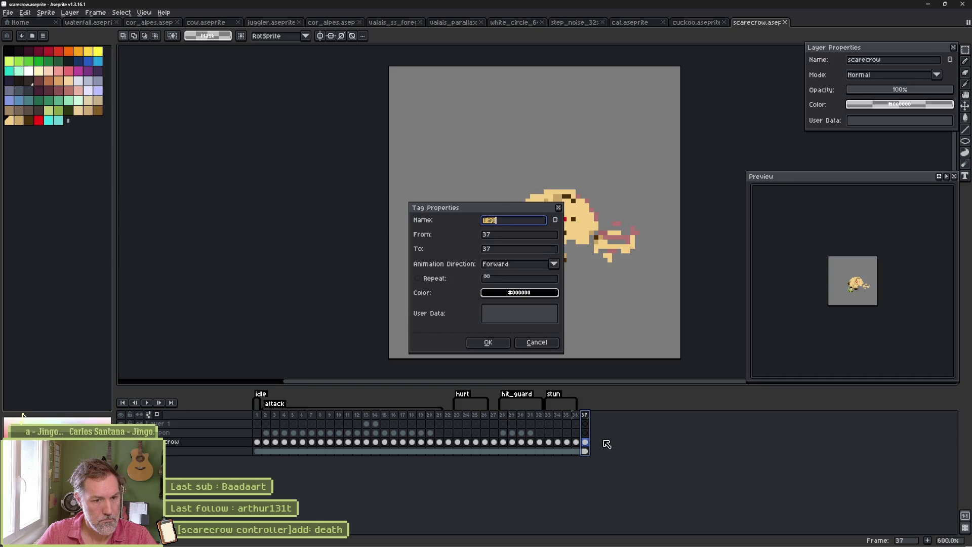
type("death")
key("Return")
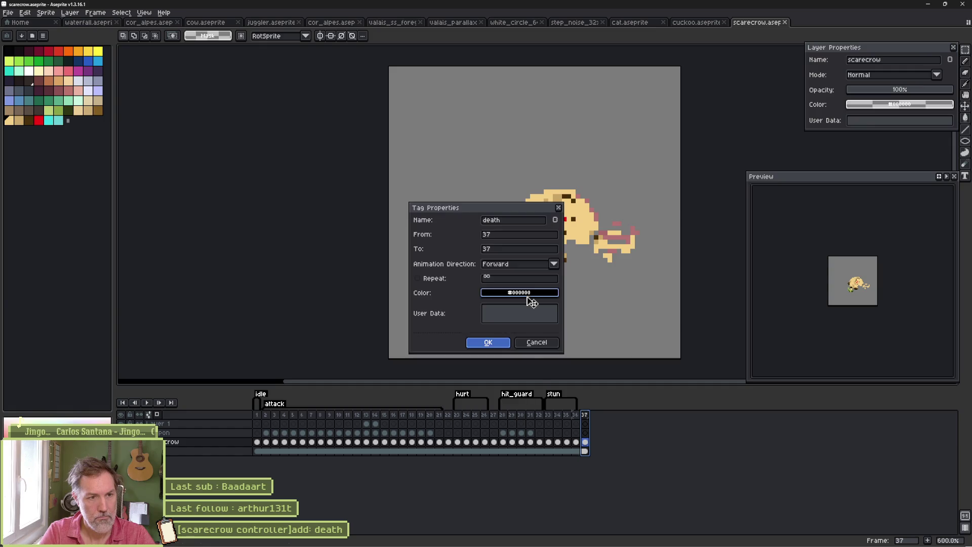
key("ctrl+v")
key("b")
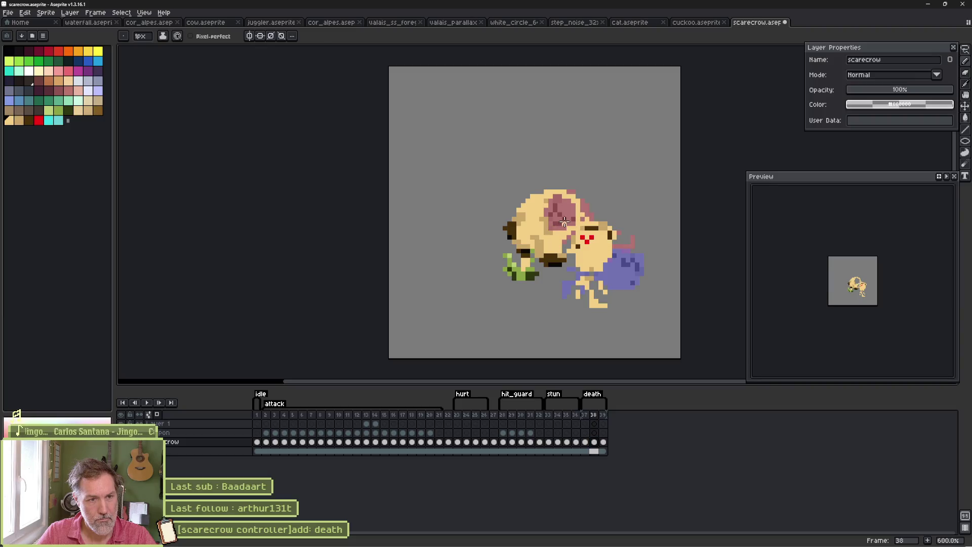
Step: Repaint the pink patch on frame 38's head with tan shading and discard a stray paste
left_click(564, 222)
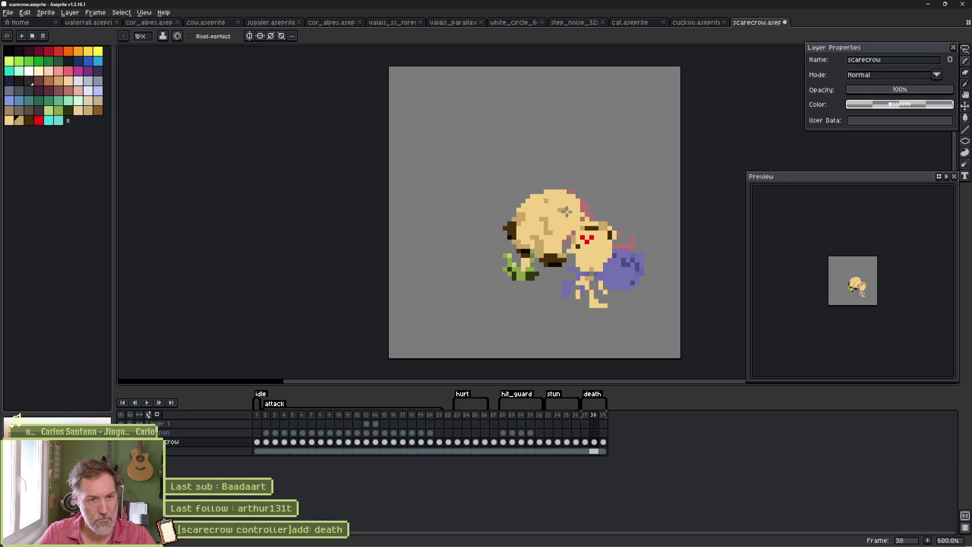
left_click(574, 204, "alt")
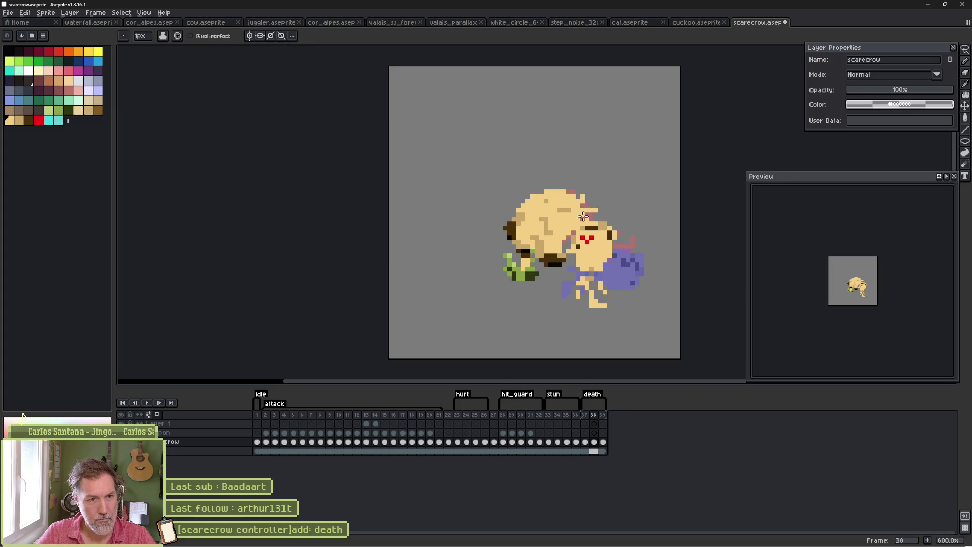
left_click(603, 442)
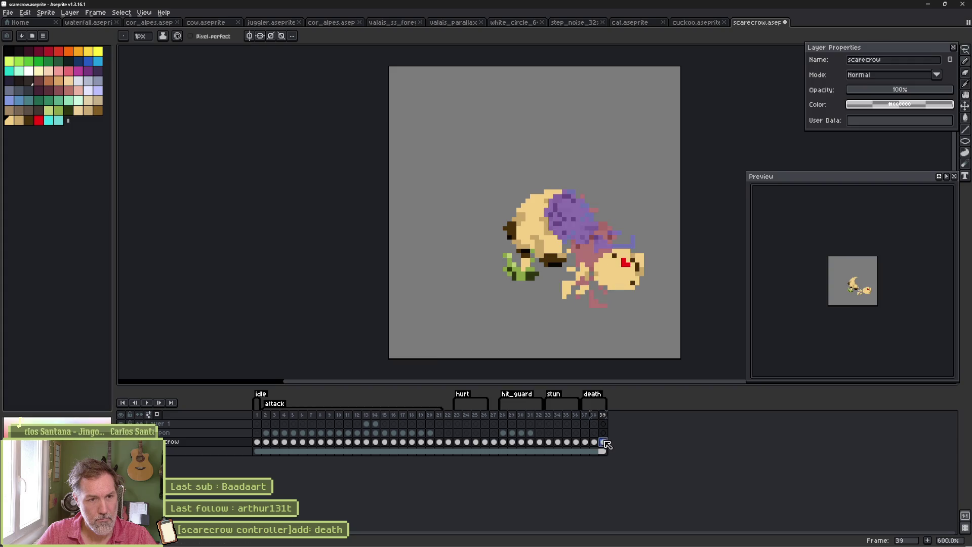
left_click(595, 442)
left_click(566, 260, "alt")
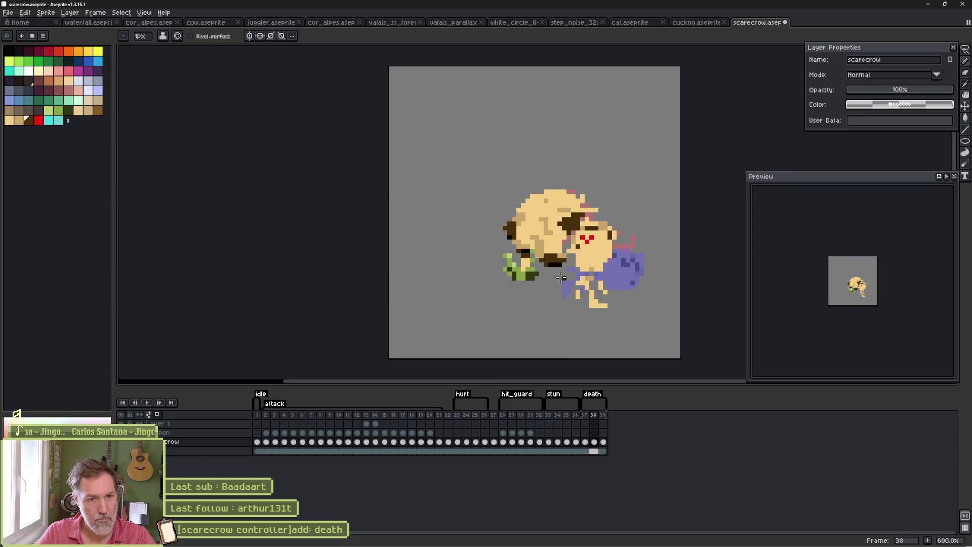
key("ctrl+v")
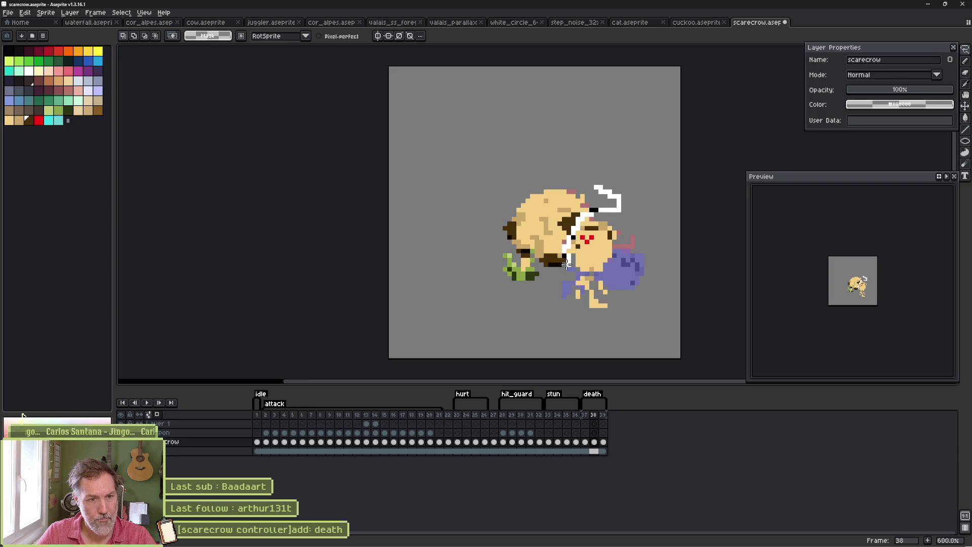
key("Escape")
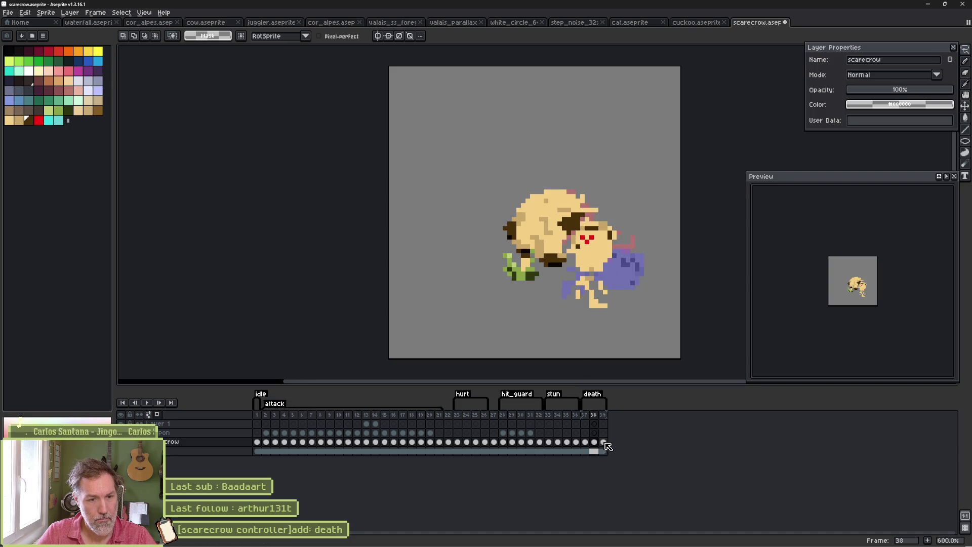
Step: Cancel another stray paste on frame 39 and compare the death frames 37–39
left_click(603, 442)
key("ctrl+v")
key("Escape")
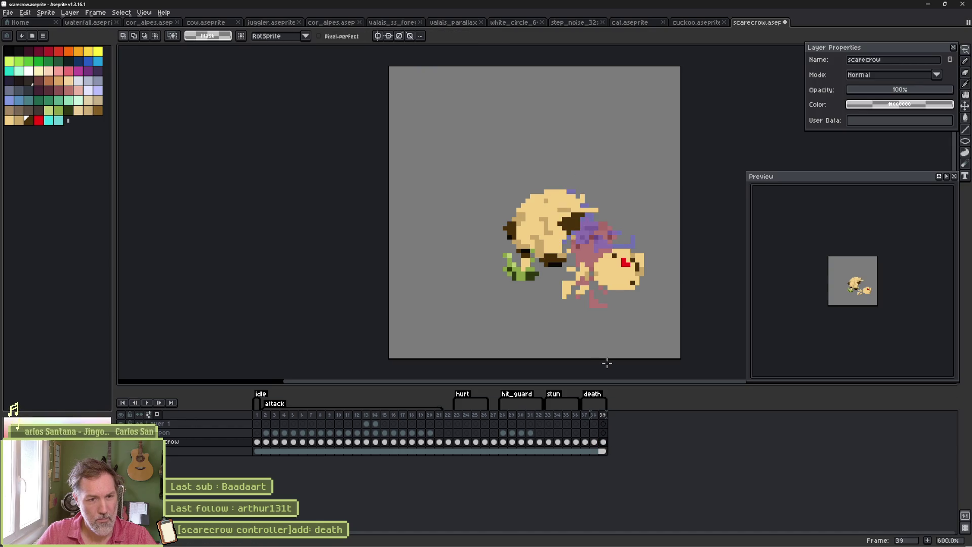
key("Left")
key("Right")
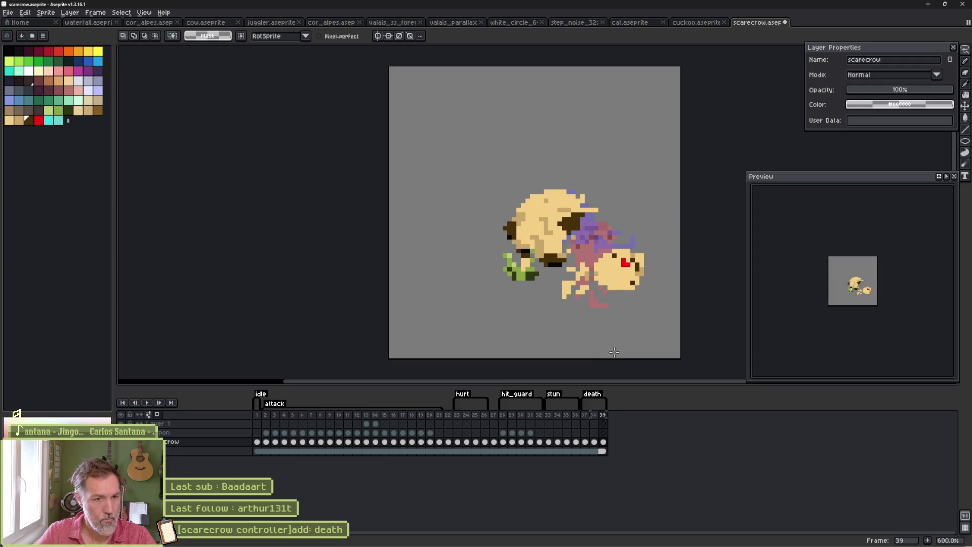
left_click(585, 443)
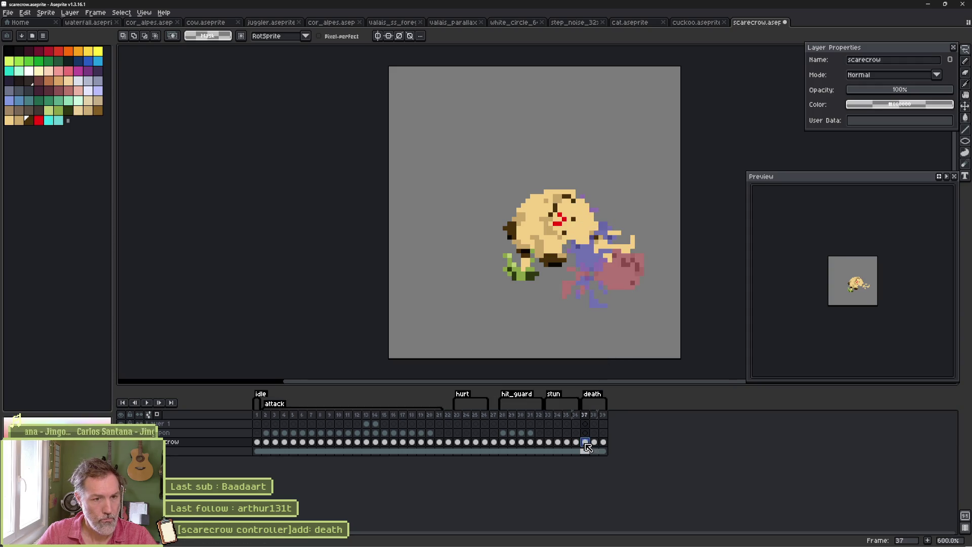
left_click(595, 450)
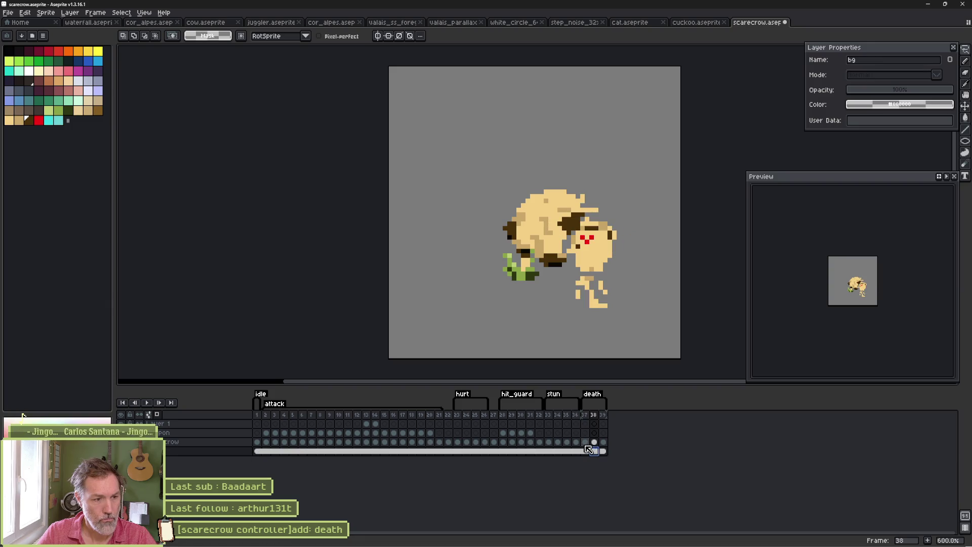
Step: Add a new layer named shadow
key("shift+n")
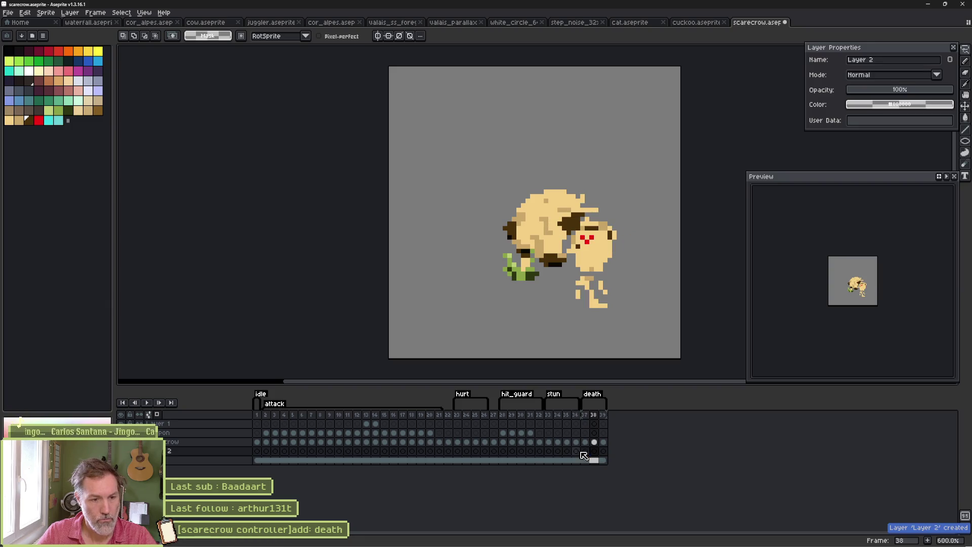
double_click(181, 454)
type("shadow")
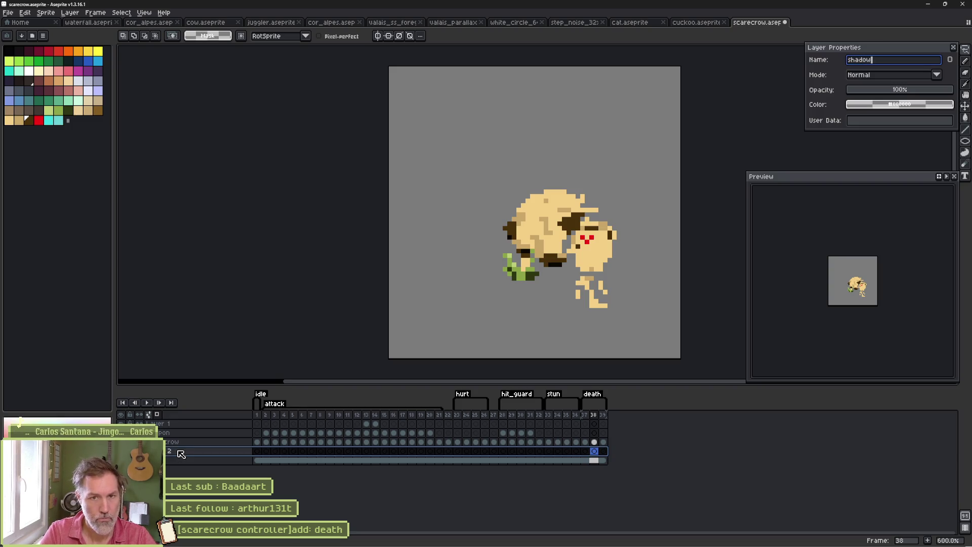
key("Return")
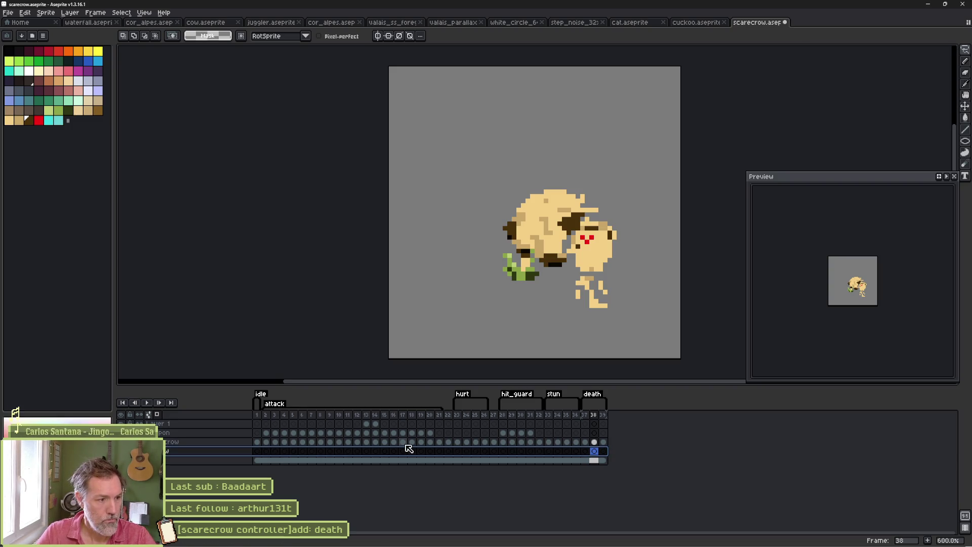
Step: Paint black shadow pixels under the fallen scarecrow on death frames 38 and 39
left_click(7, 51)
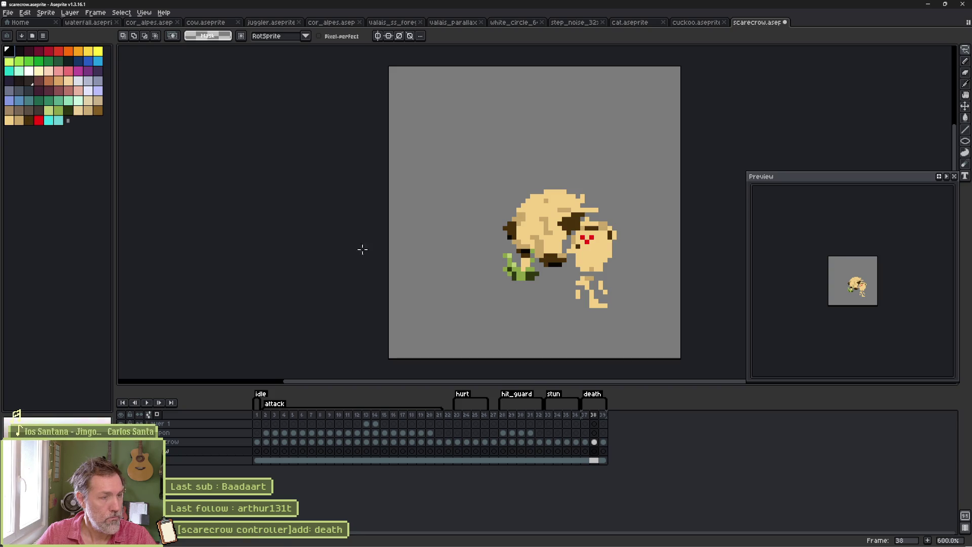
key("b")
key("shift+u")
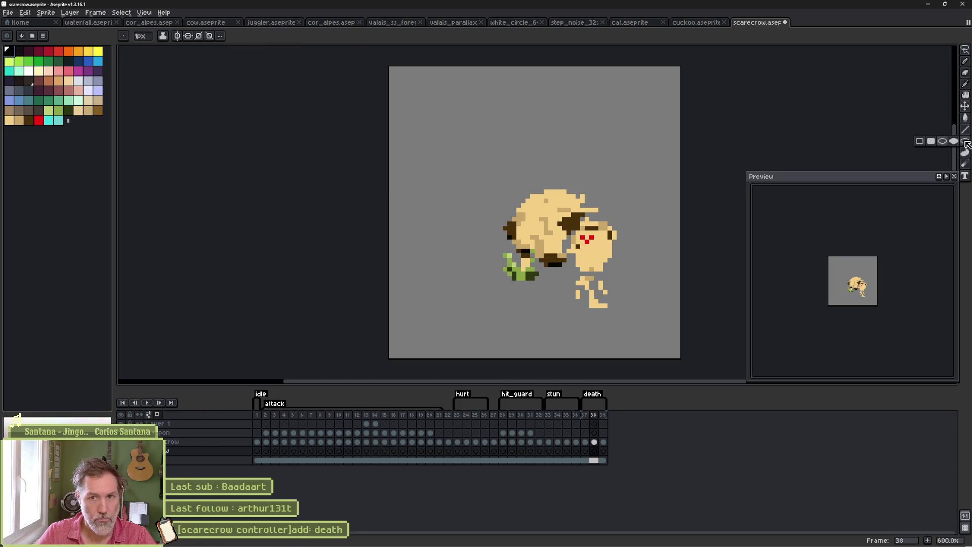
key("b")
left_click_drag(501, 282, 539, 275)
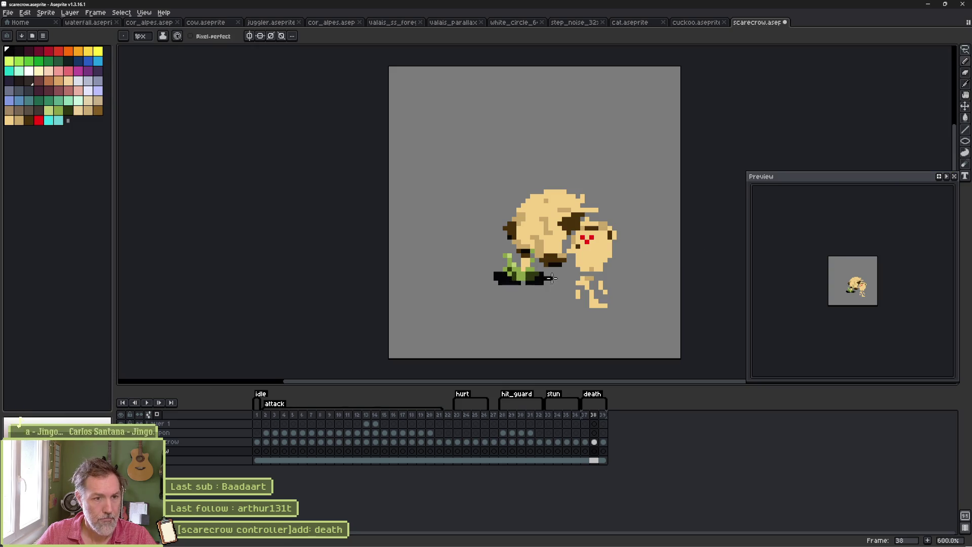
mouse_move(586, 288)
left_mouse_down()
mouse_move(594, 307)
mouse_move(608, 290)
mouse_move(631, 294)
left_mouse_up()
left_click(603, 441)
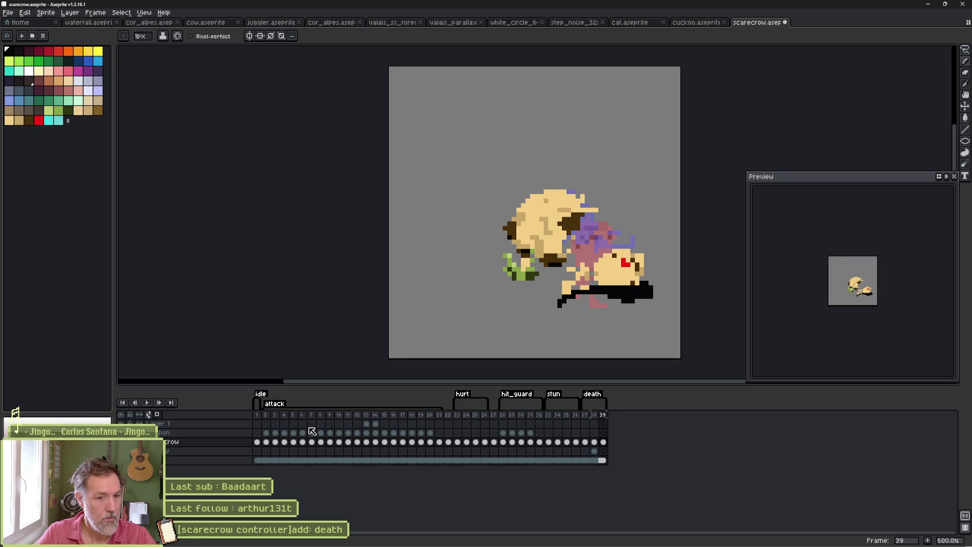
left_click(594, 451)
left_click(604, 451)
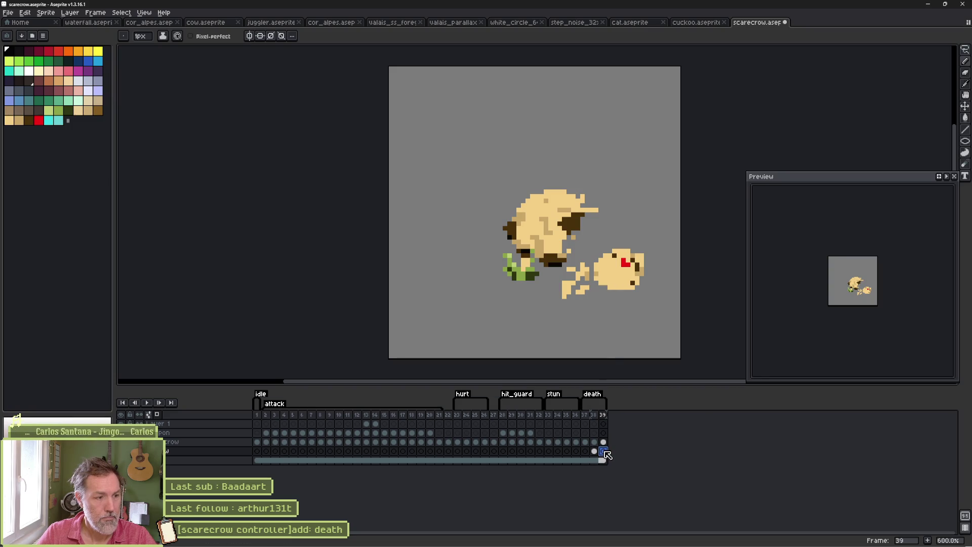
key("ctrl+v")
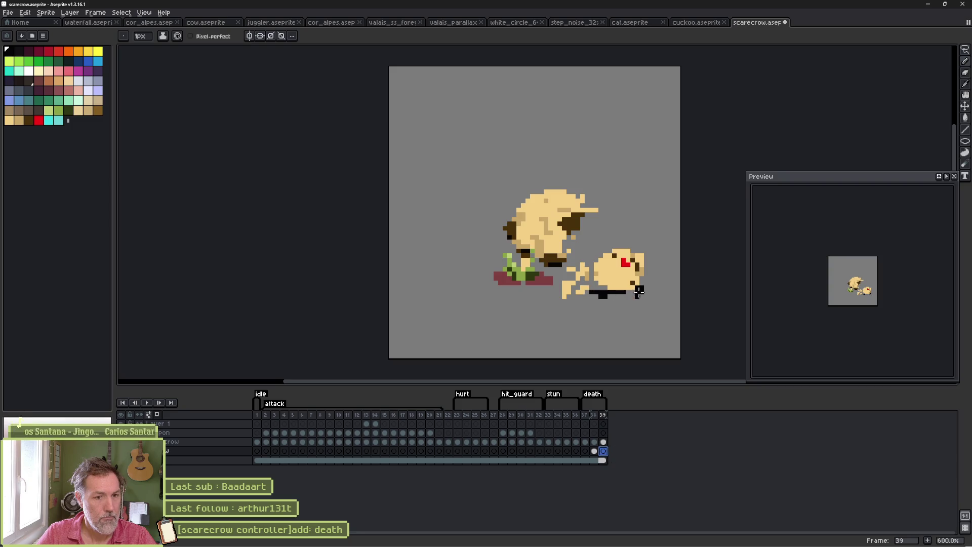
mouse_move(565, 293)
left_mouse_down()
mouse_move(641, 296)
mouse_move(585, 305)
left_mouse_up()
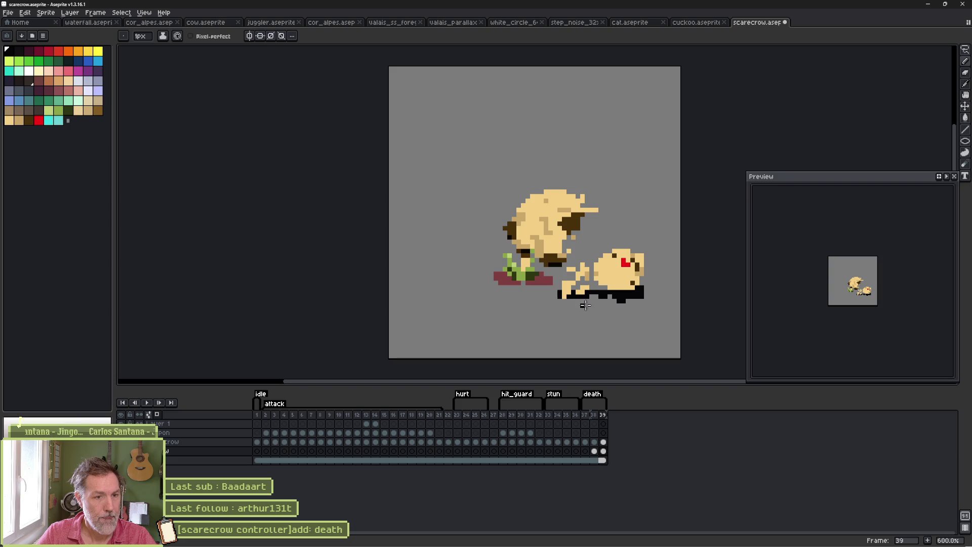
Step: Erase stray shadow pixels on frame 38 and touch up the shadow on frame 39
left_click(595, 451)
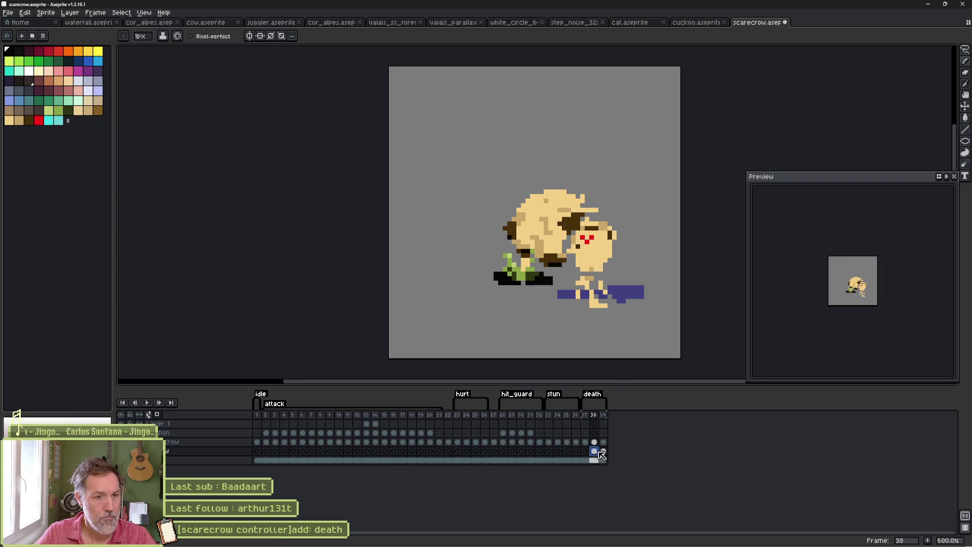
key("e")
left_click_drag(506, 273, 479, 283)
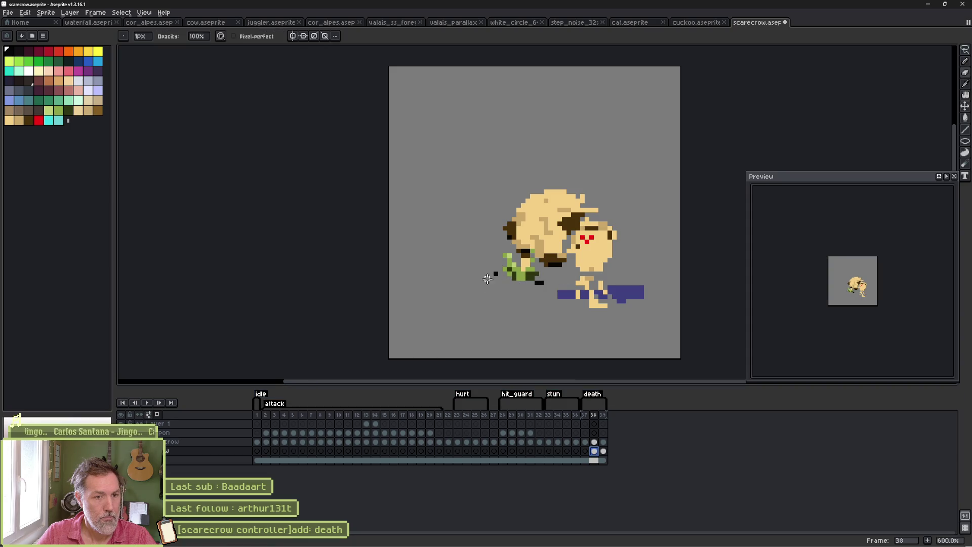
left_click(496, 274)
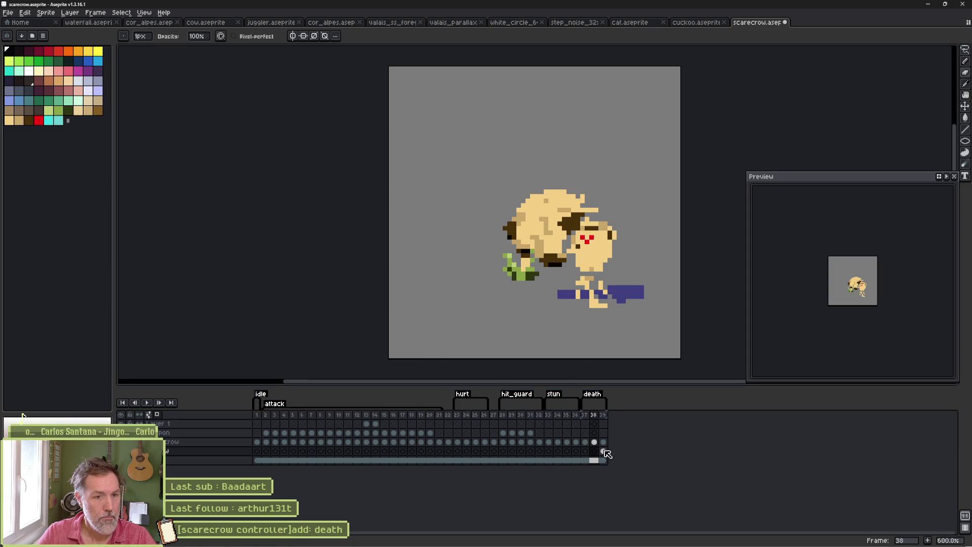
left_click(594, 450)
key("b")
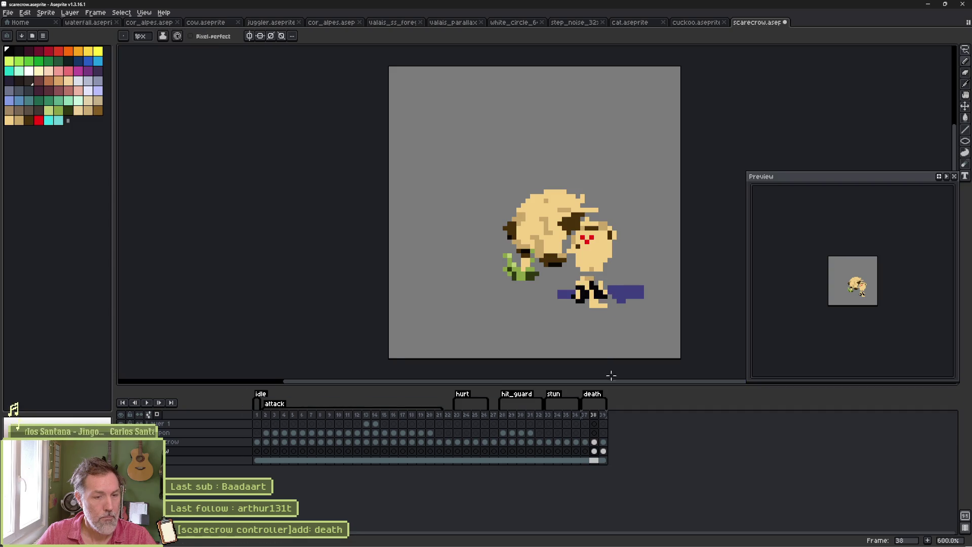
left_click(603, 451)
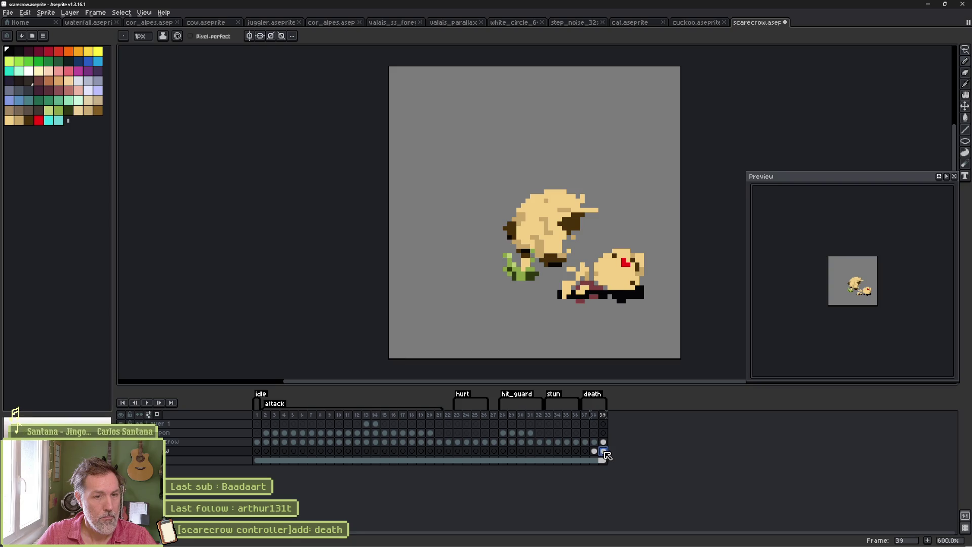
left_click(647, 294)
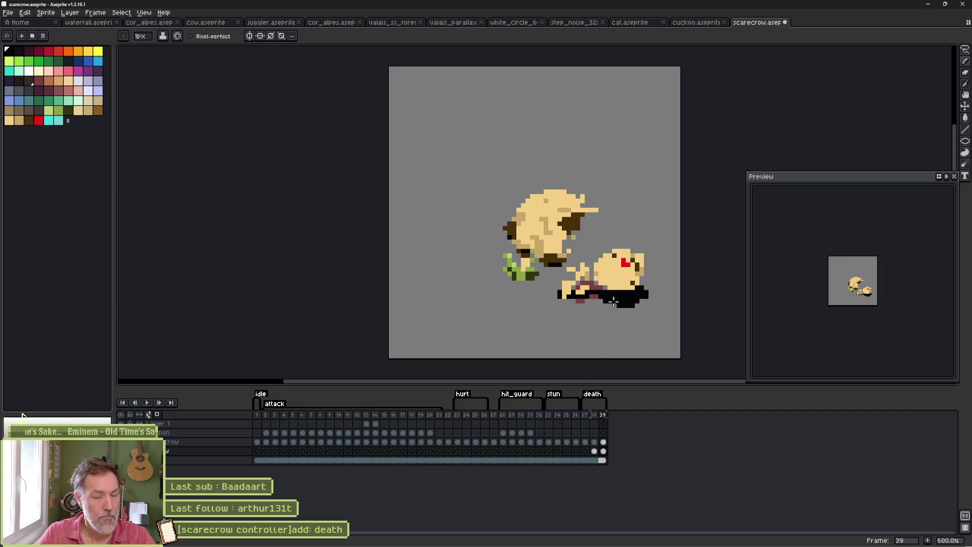
Step: Turn on the Repeat setting in the death tag's properties
double_click(592, 394)
left_click(418, 278)
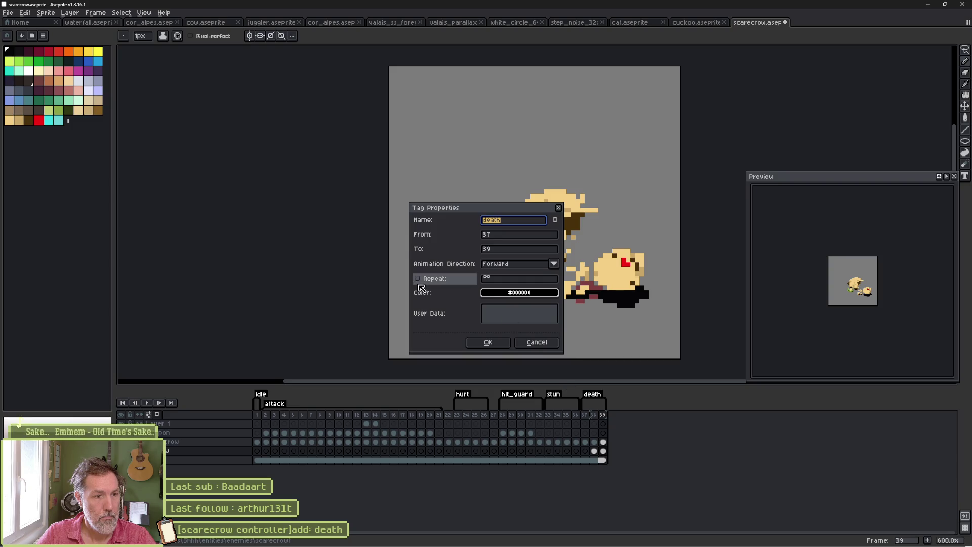
left_click(488, 343)
Step: Lower the shadow layer's opacity to 25% and save the sprite
double_click(198, 451)
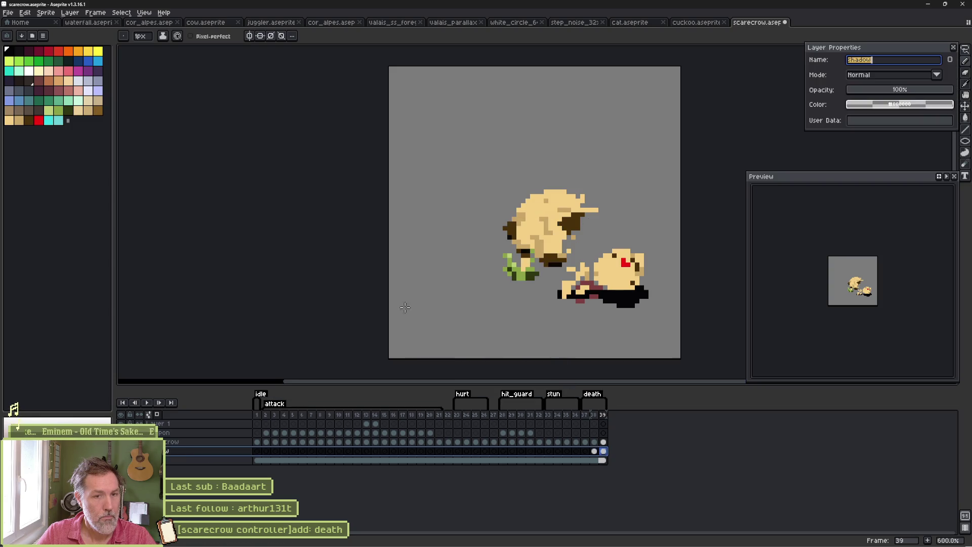
mouse_move(865, 98)
left_mouse_down()
mouse_move(892, 90)
mouse_move(878, 92)
left_mouse_up()
left_click(953, 47)
key("ctrl+s")
mouse_move(526, 545)
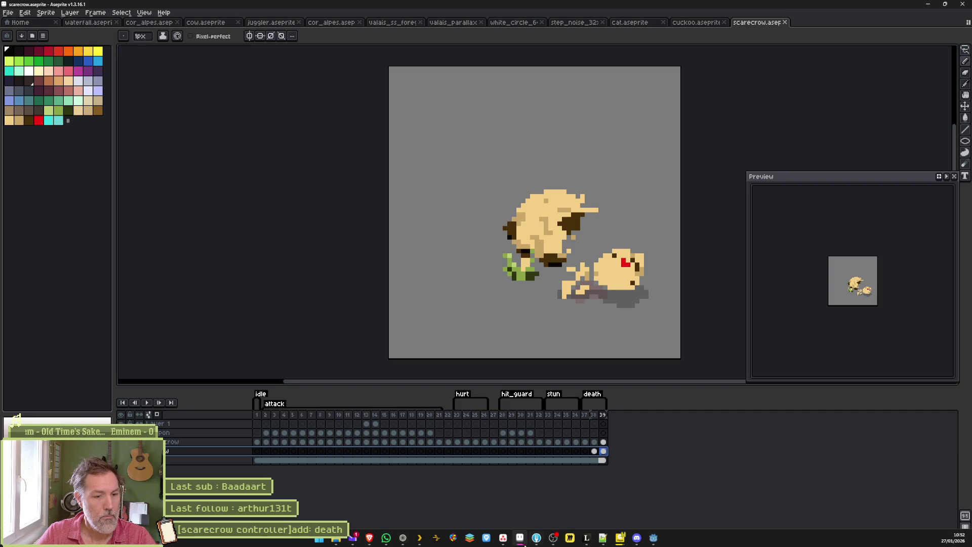
Step: Reimport scarecrow.aseprite on Sprite2D, preview the new death animation, and open the Grounded state's script
left_click(537, 501)
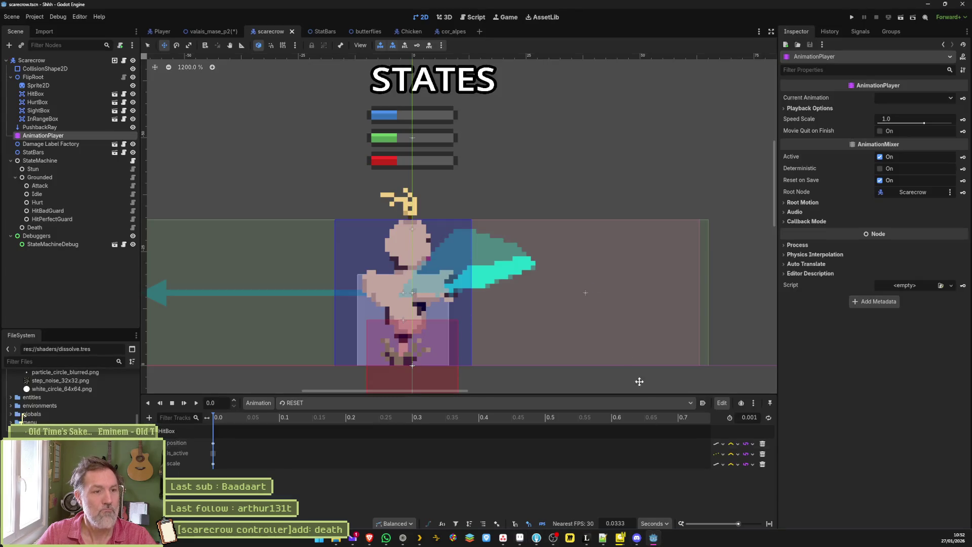
left_click(80, 84)
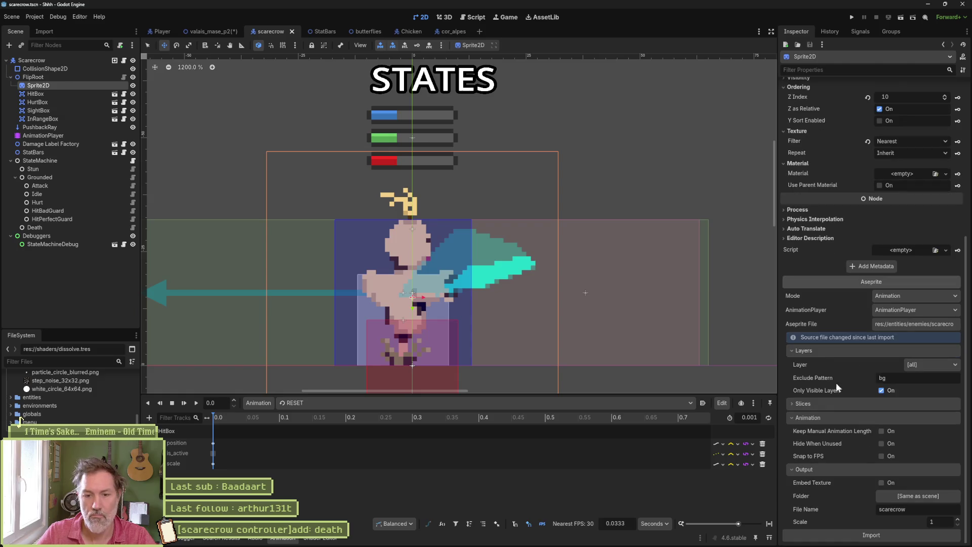
left_click(866, 535)
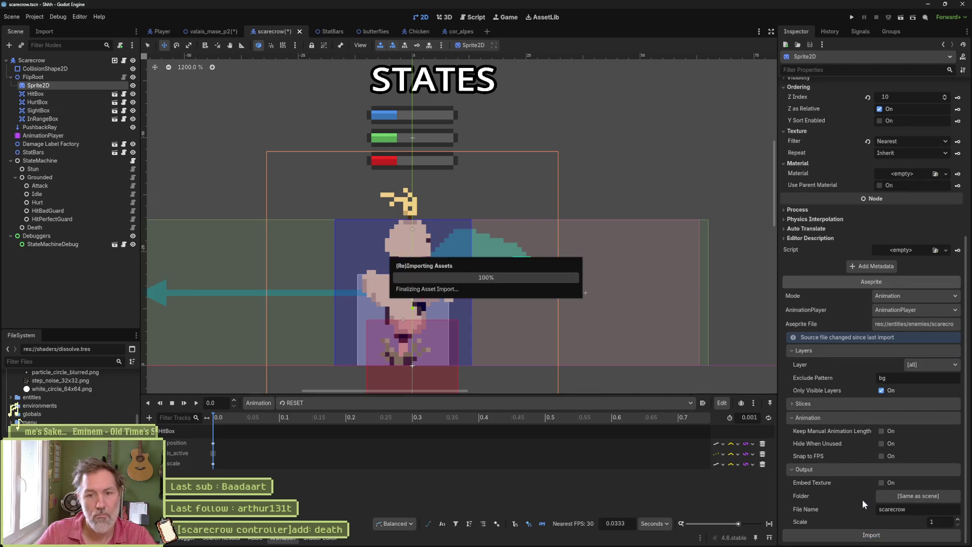
left_click(461, 402)
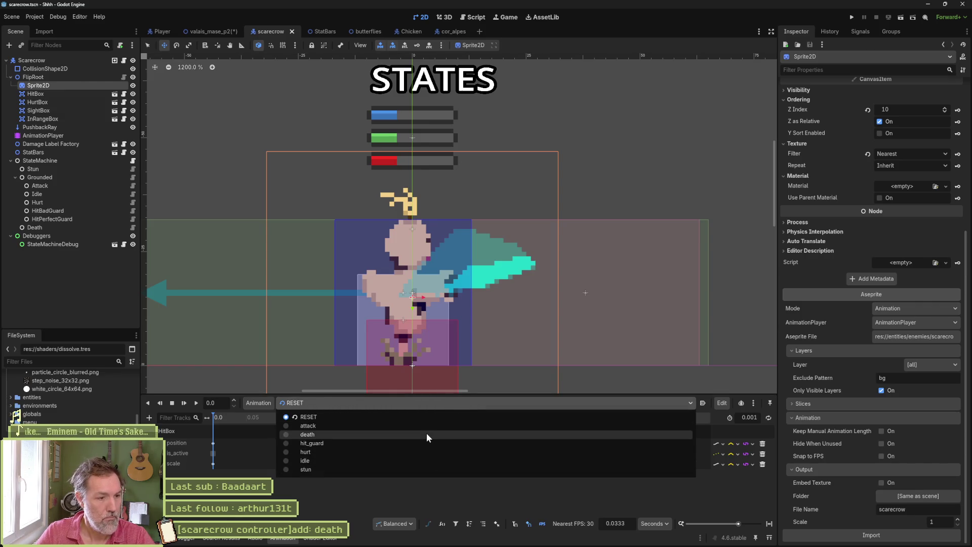
left_click(426, 432)
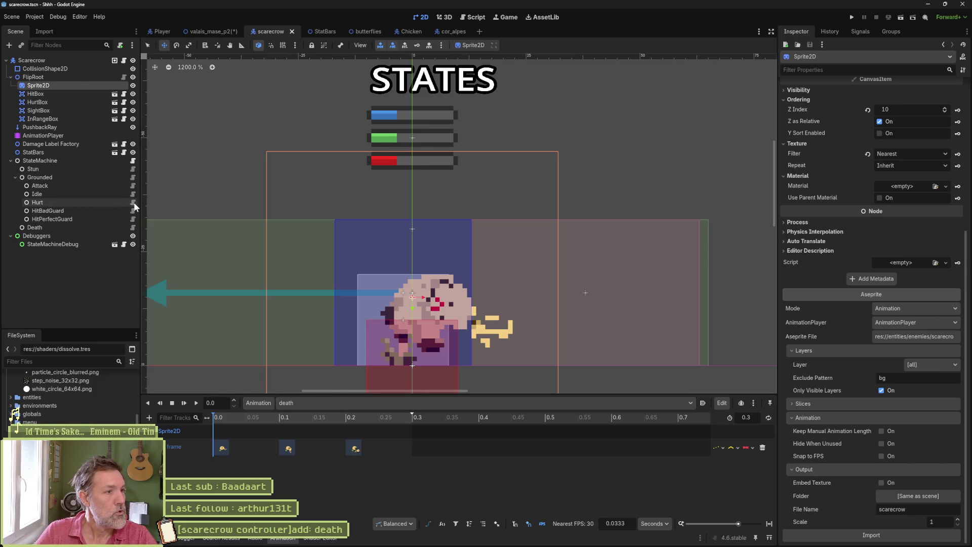
left_click(133, 177)
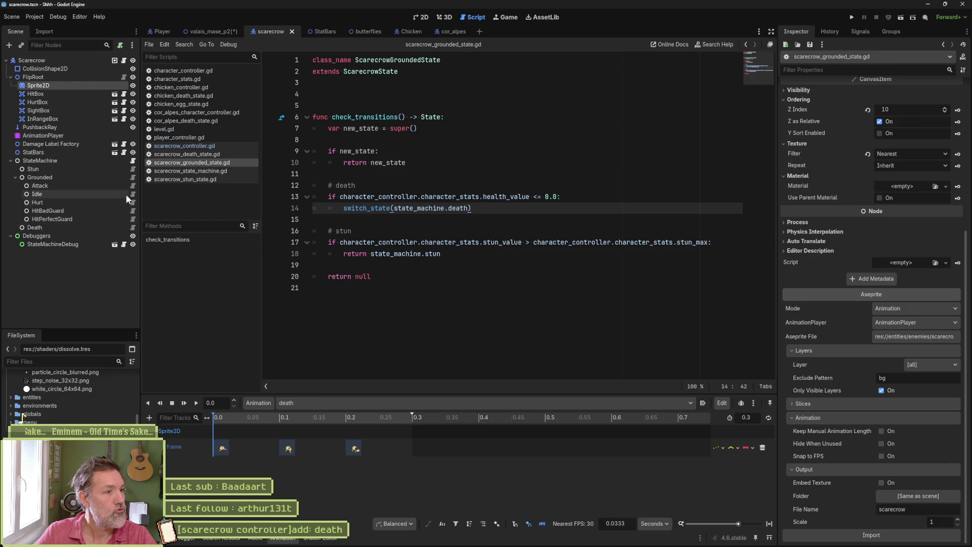
Step: In scarecrow_death_state.gd, delete the immediate dissolve call in enter_state and save
left_click(132, 228)
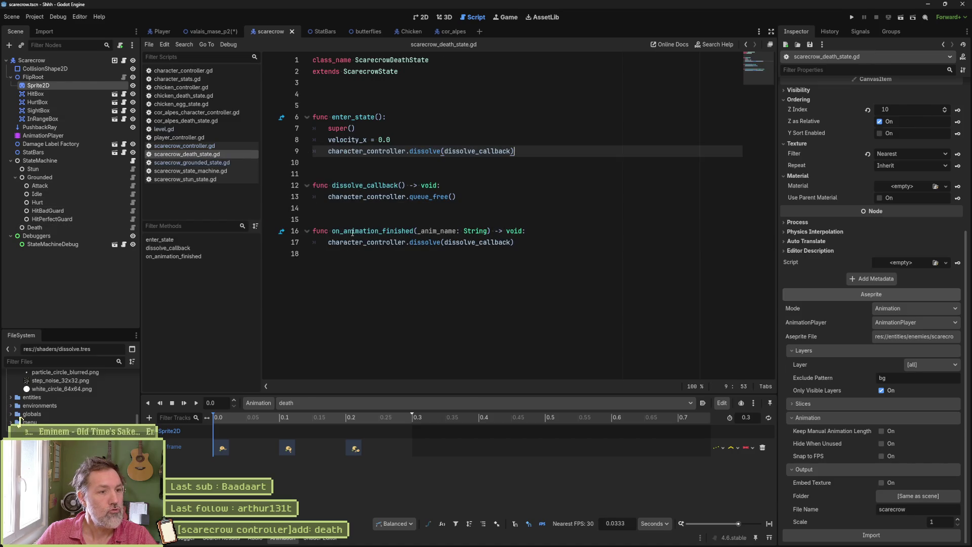
left_click_drag(510, 243, 315, 244)
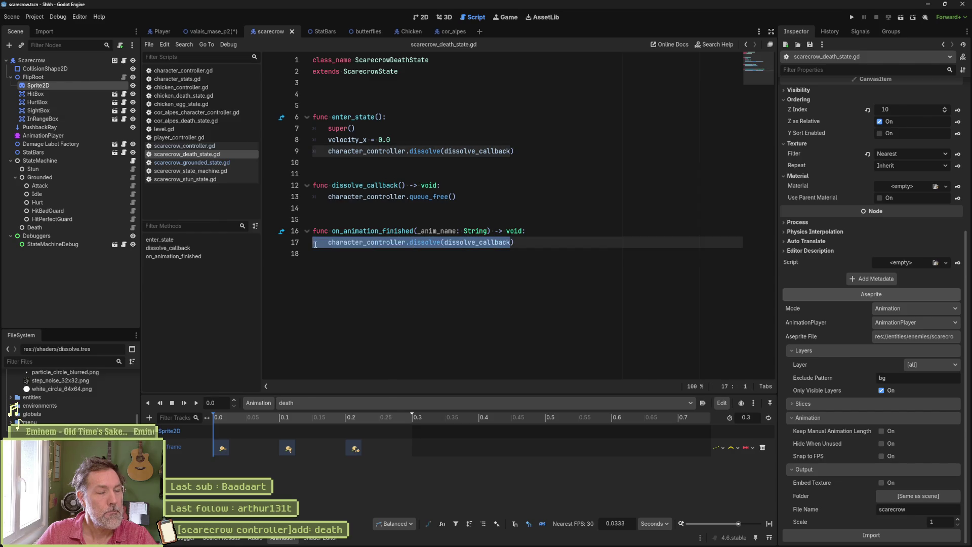
left_click(526, 152)
key("ctrl+shift+k")
key("ctrl+s")
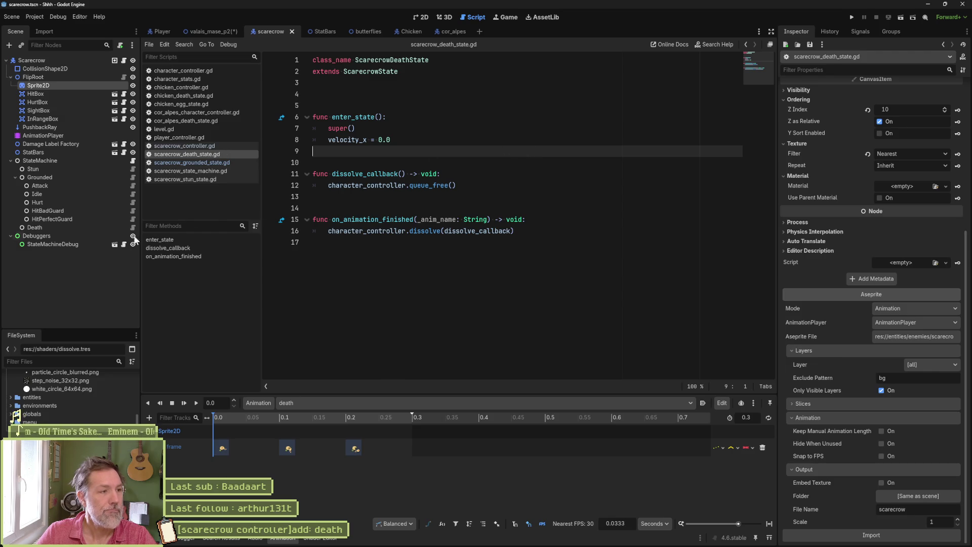
Step: Set the Death state's Animation Name to death and return to valais_mase_p2
left_click(85, 227)
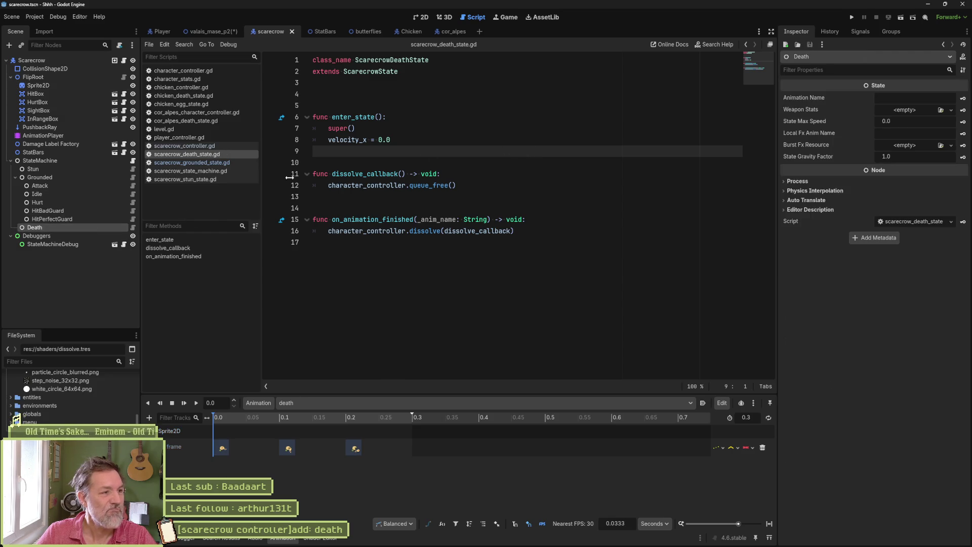
left_click(917, 98)
type("death")
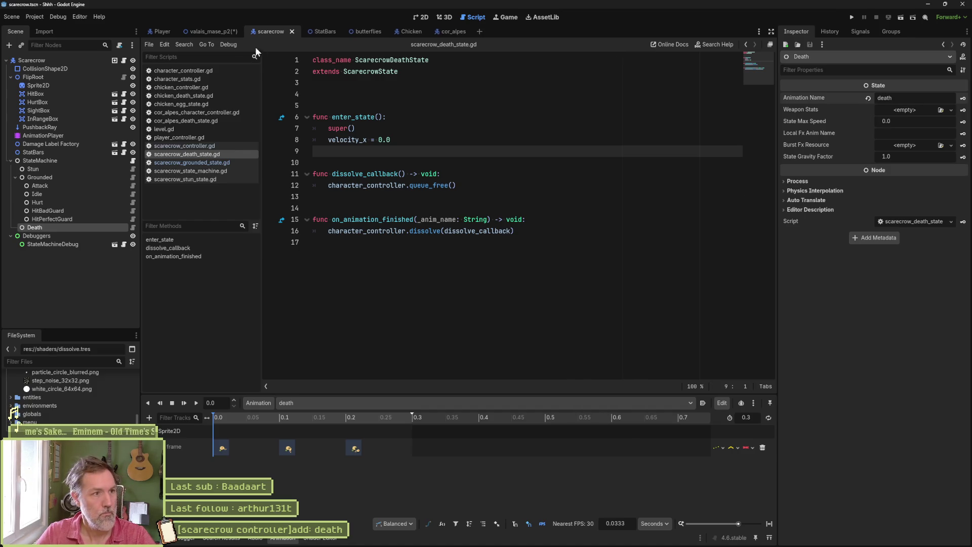
left_click(202, 31)
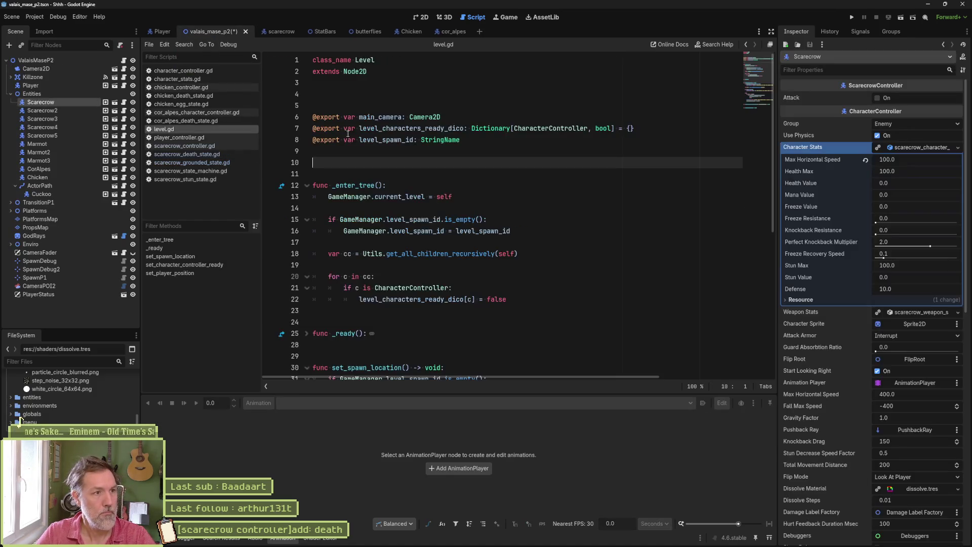
Step: Run the game, move the cat right and strike the scarecrow repeatedly with x
key("F6")
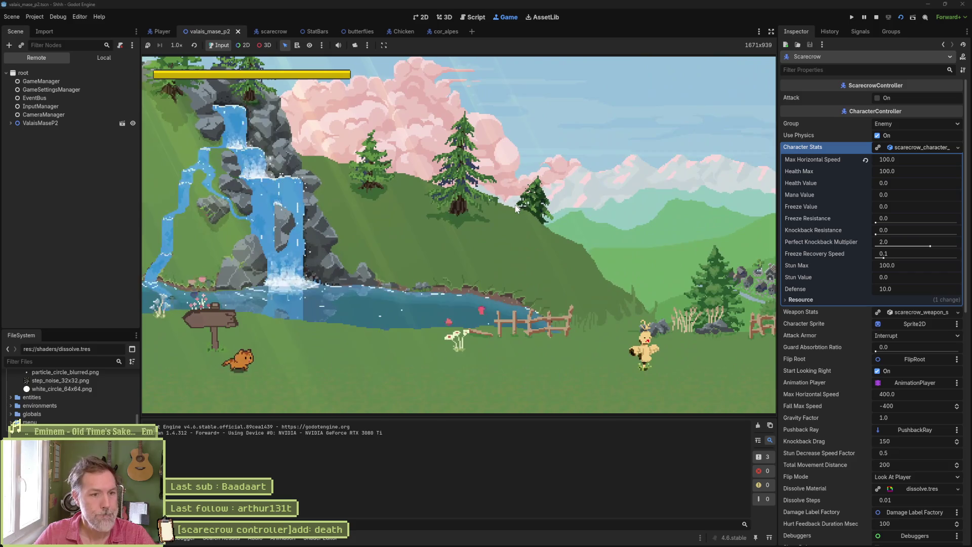
key("Right")
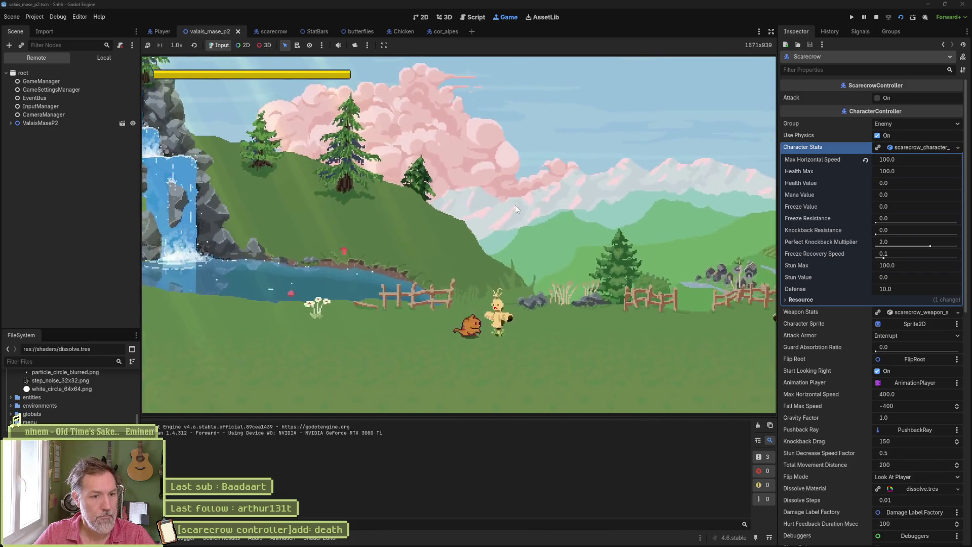
key("x")
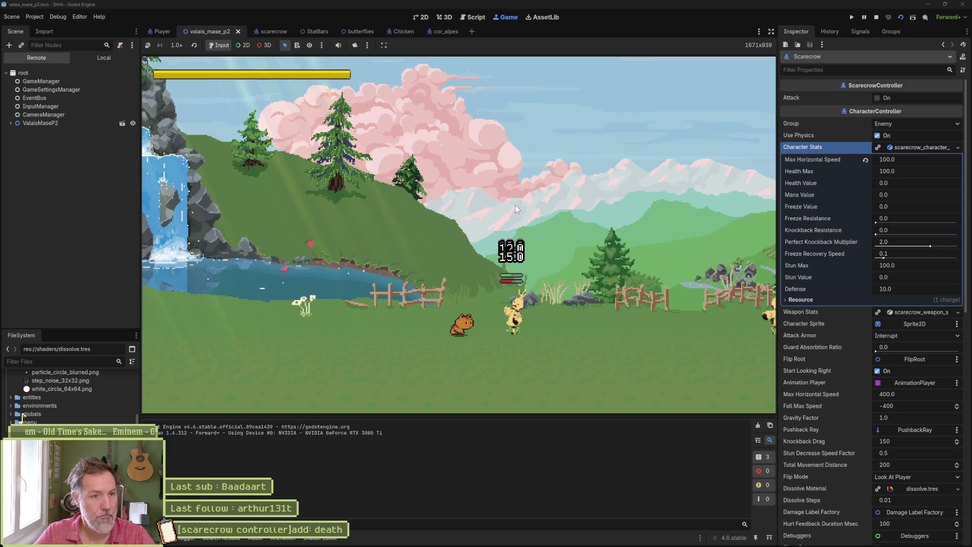
key("x")
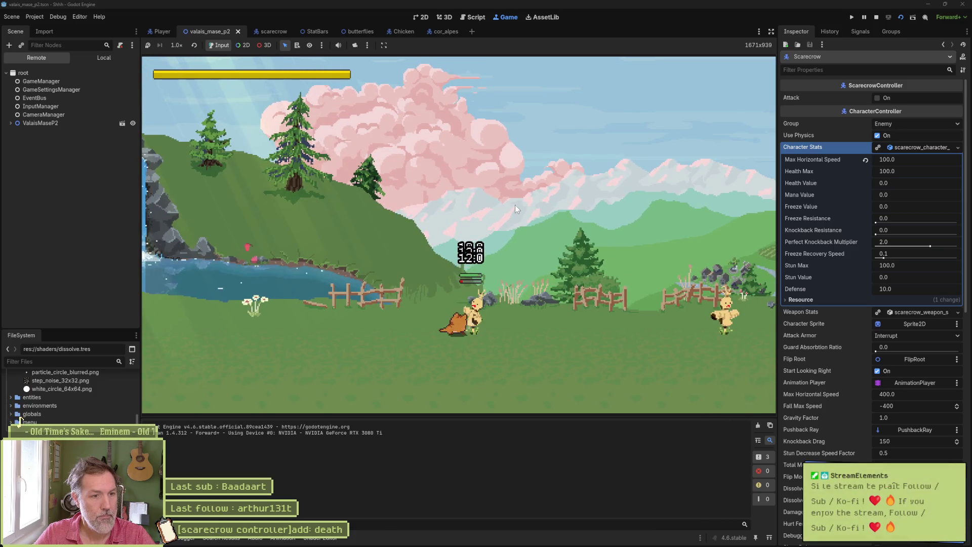
key("x")
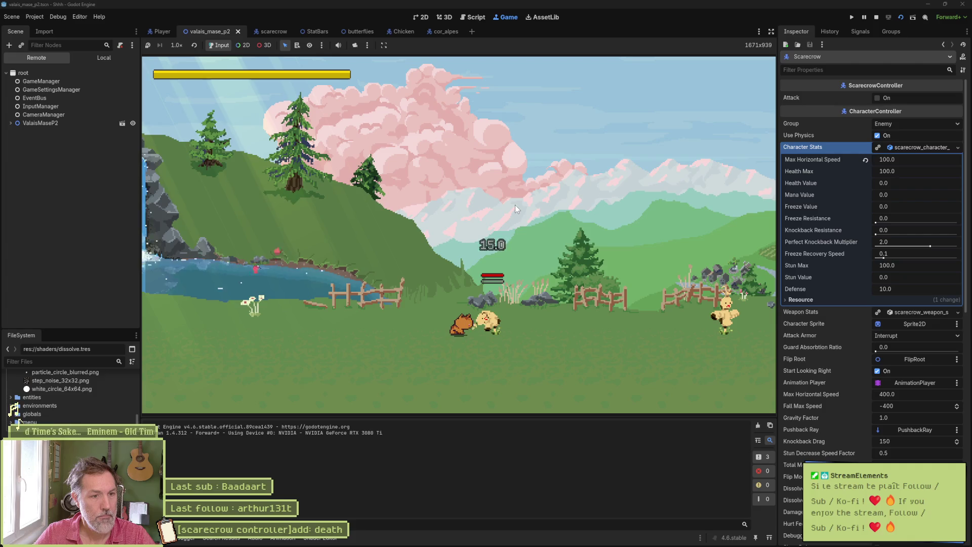
key("x")
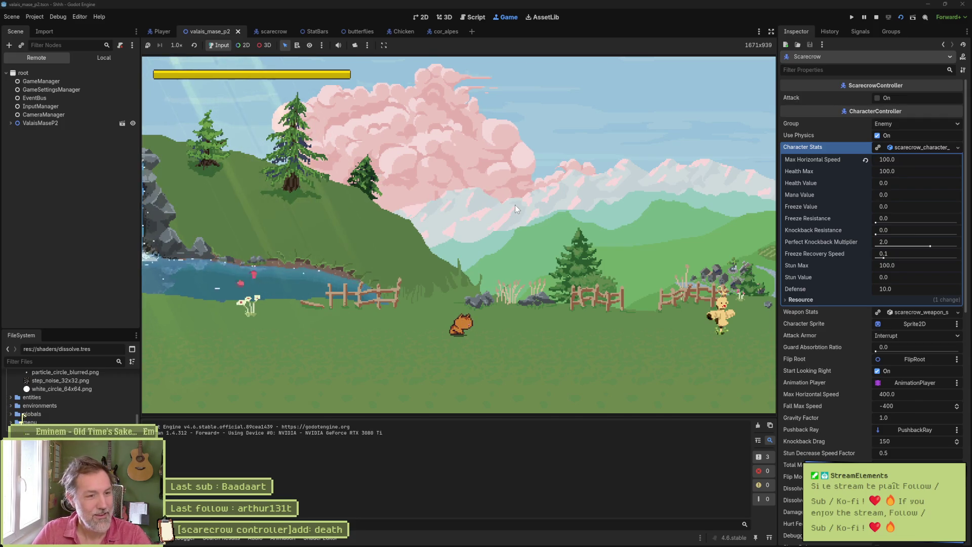
Step: Restart the game, dash the cat into the scarecrow and attack it with j
key("F5")
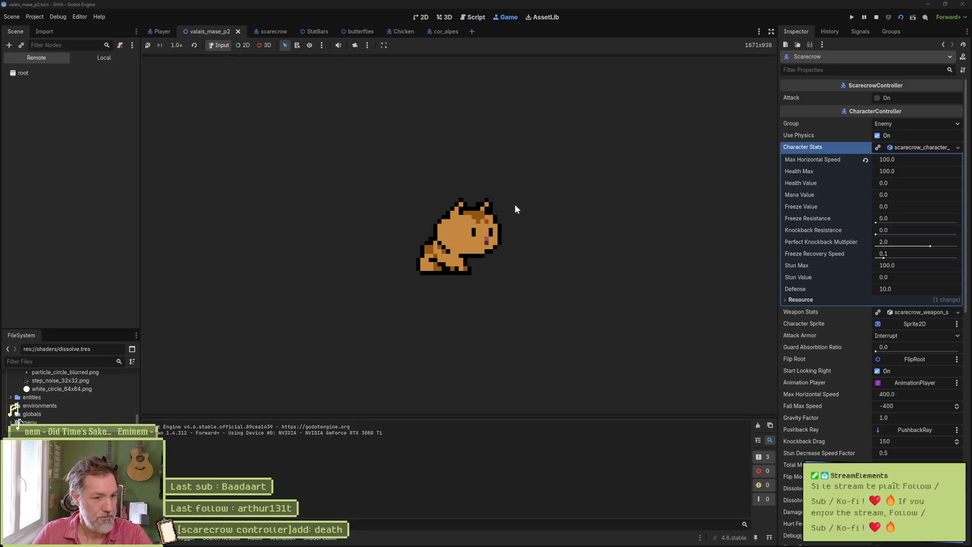
key("d")
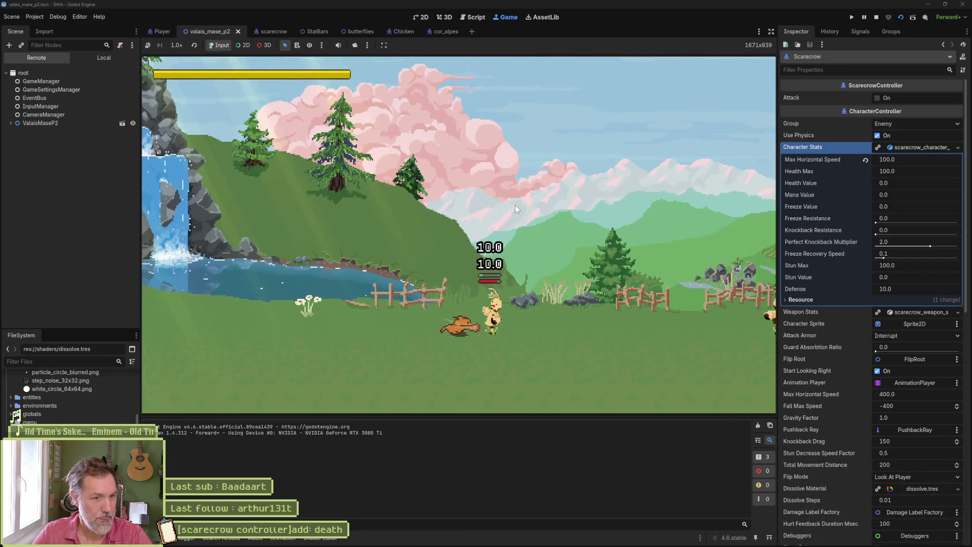
key("j")
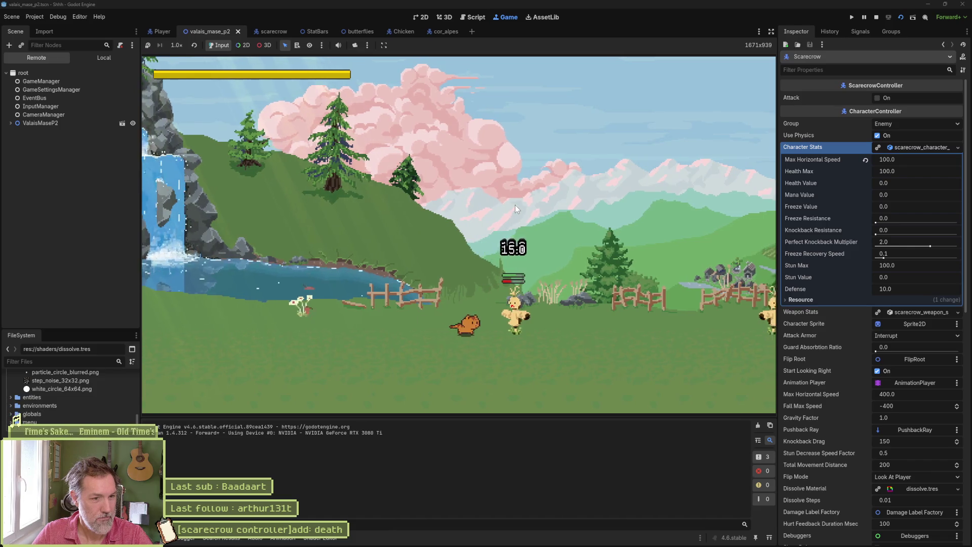
key("j")
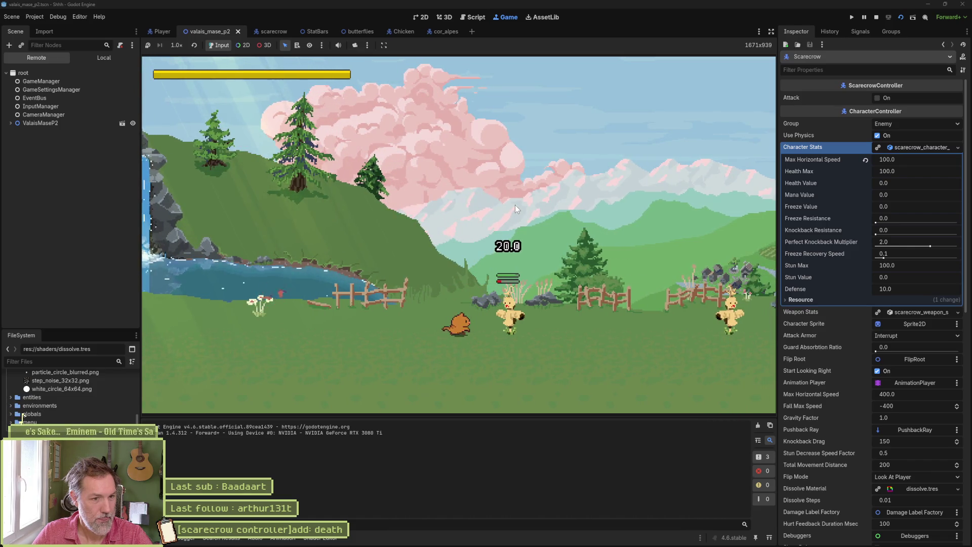
key("j")
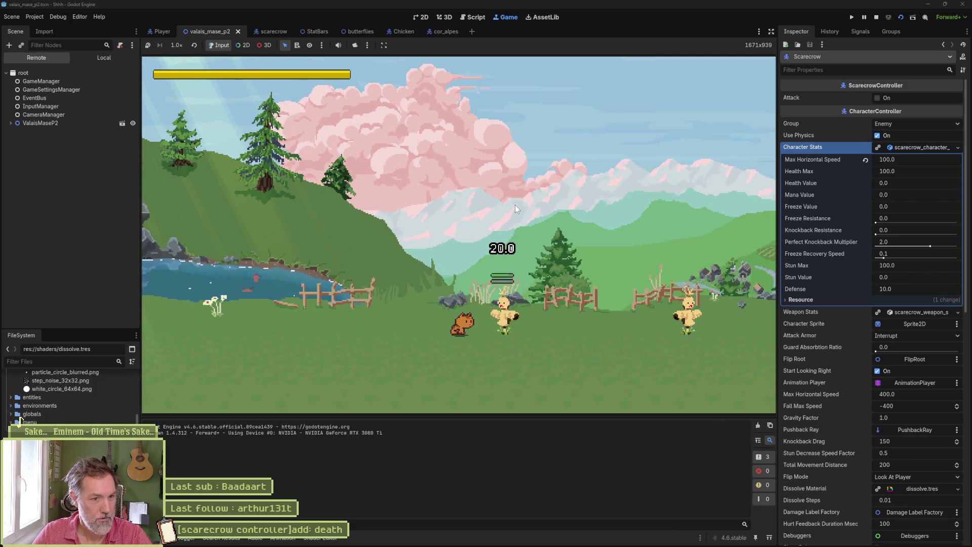
key("Right")
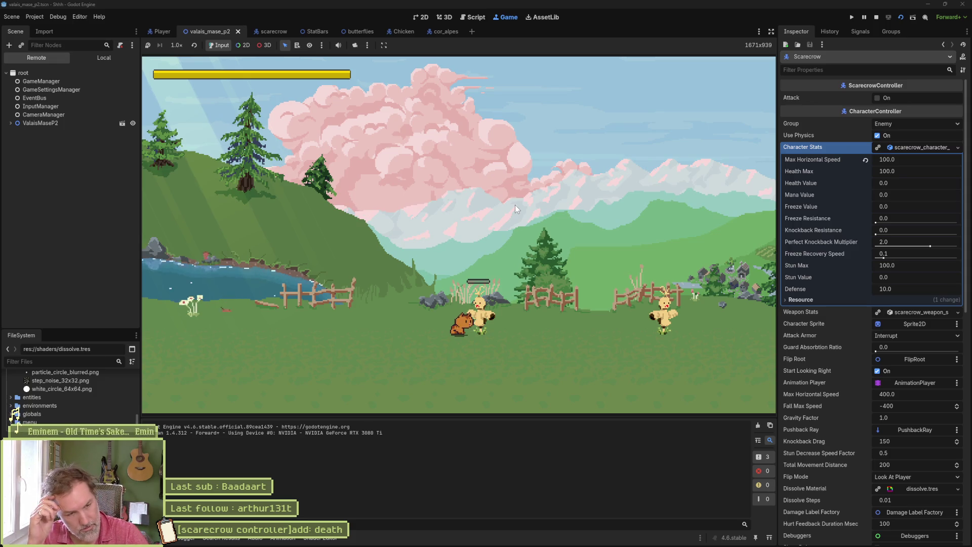
key("j")
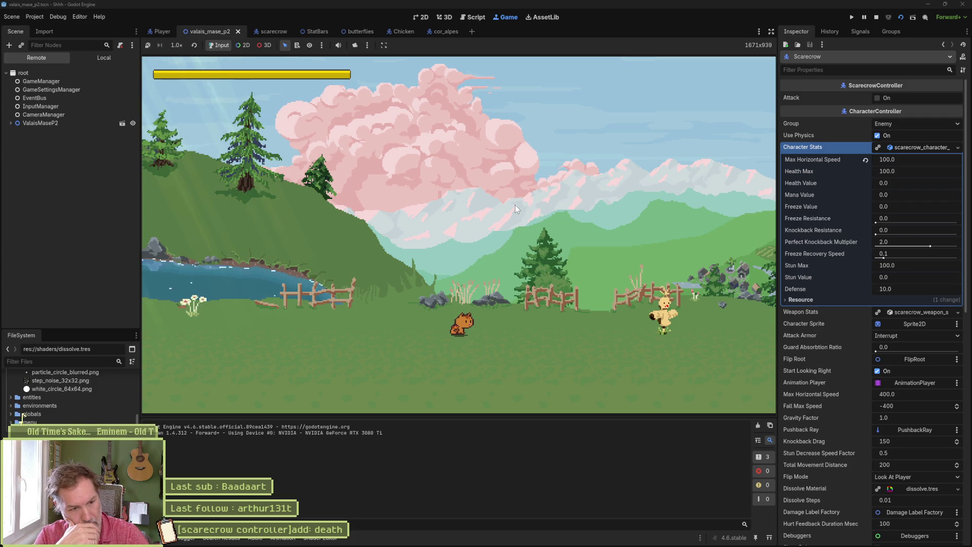
Step: Restart once more, attack and walk past the scarecrows, then stop the game
key("F5")
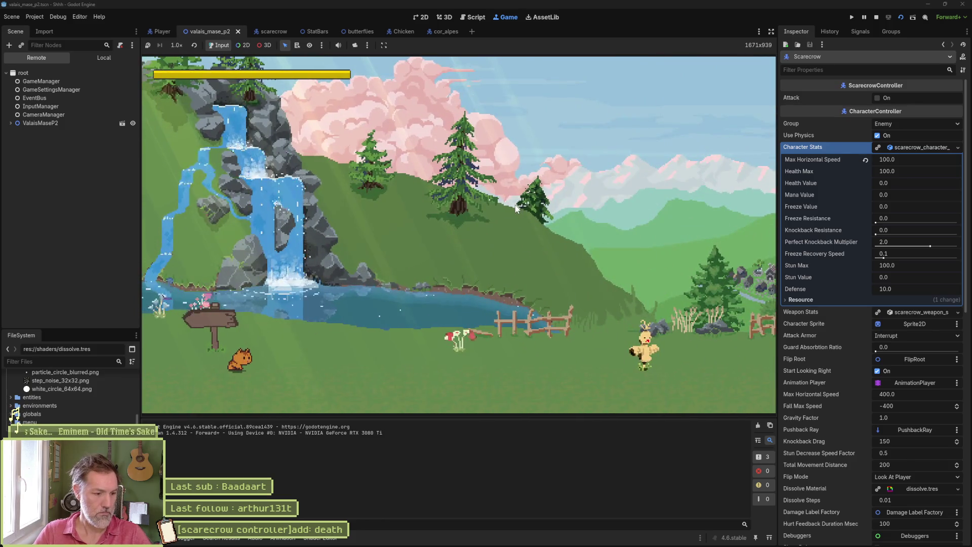
key("Right")
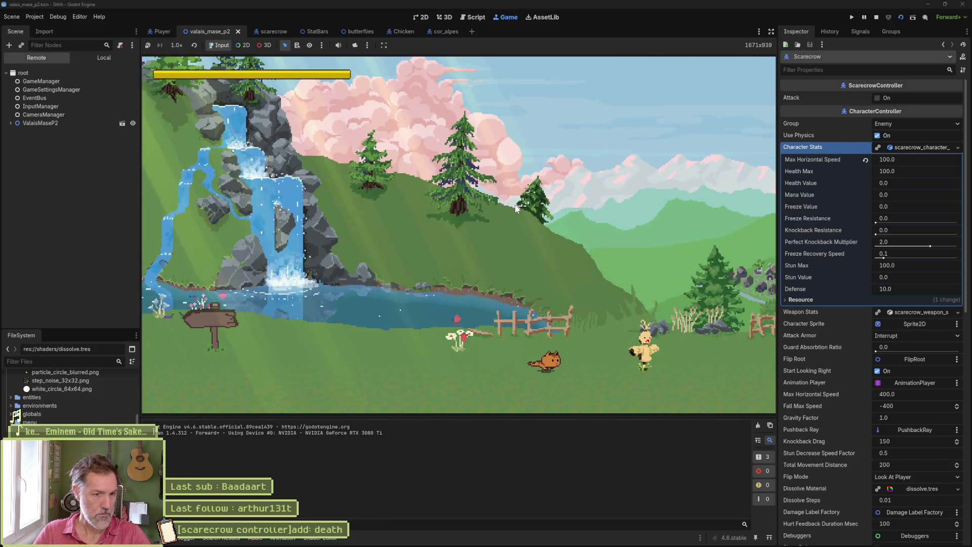
key("Right")
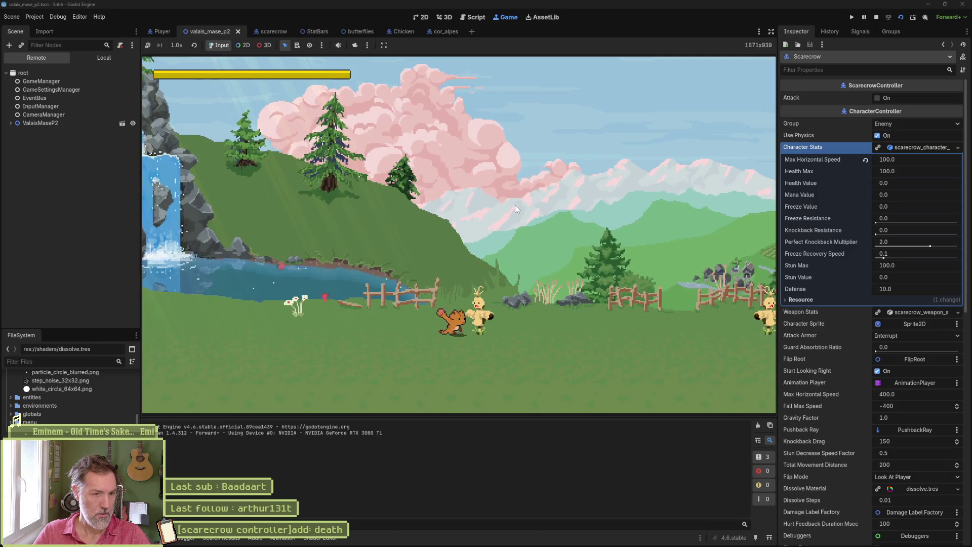
key("x")
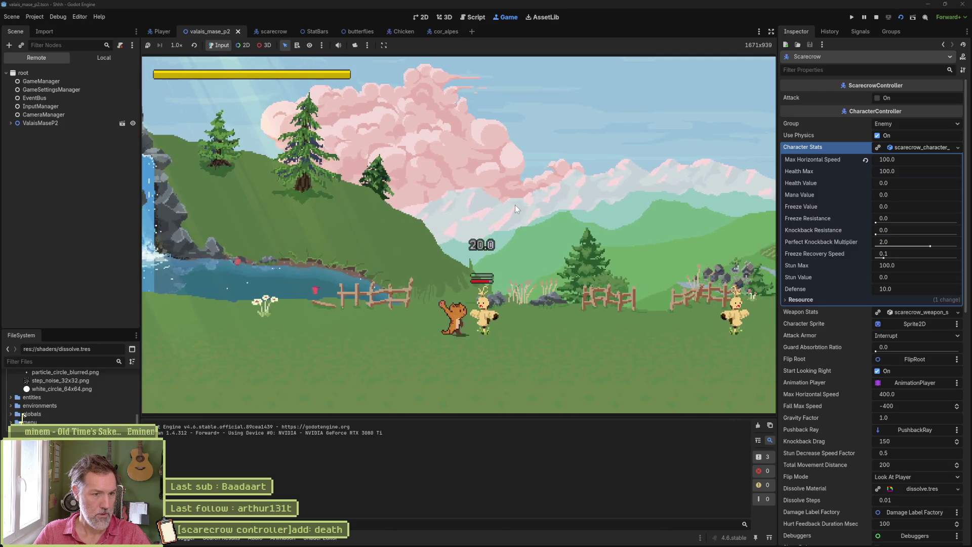
key("Right")
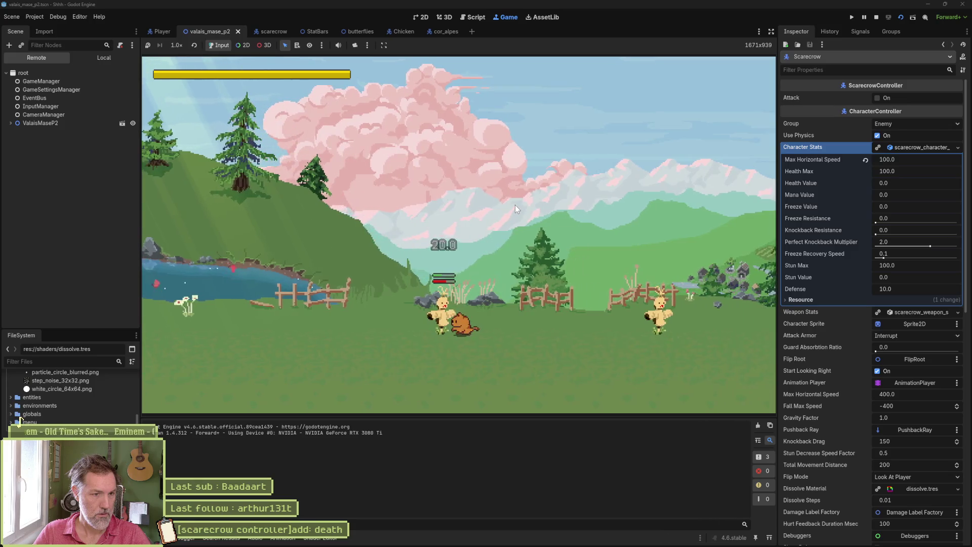
key("Left")
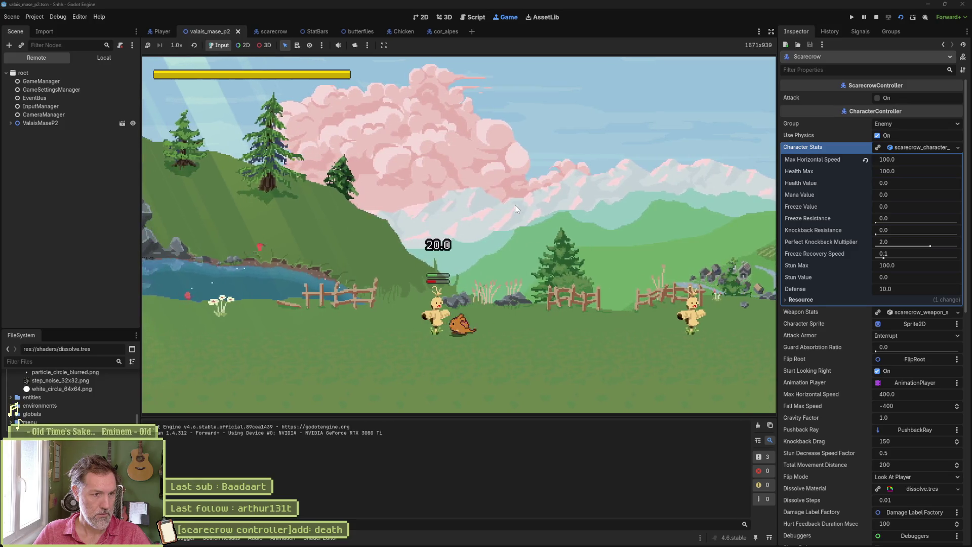
key("Left")
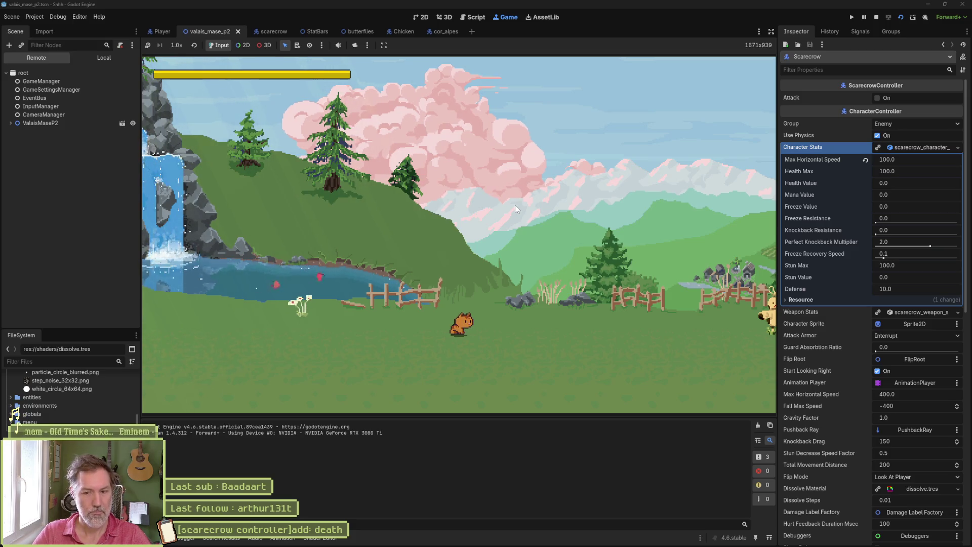
key("F8")
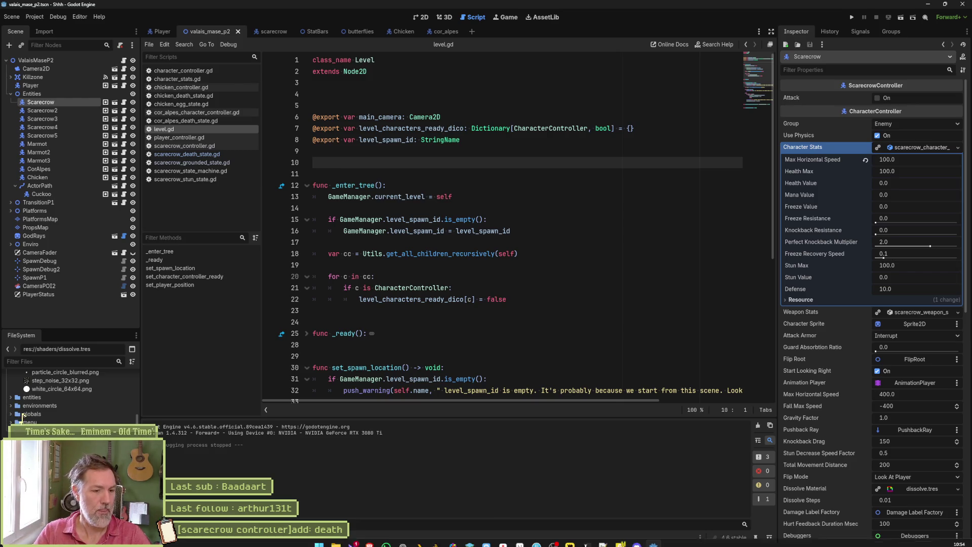
left_click(535, 539)
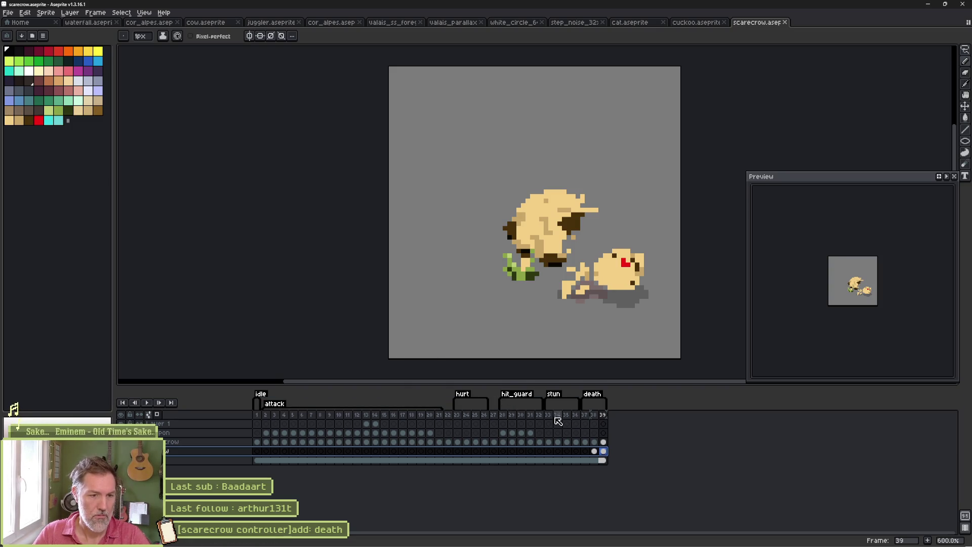
Step: Copy the standing scarecrow cel from frame 23 and paste it into frame 37 of the death tag
left_click(457, 415)
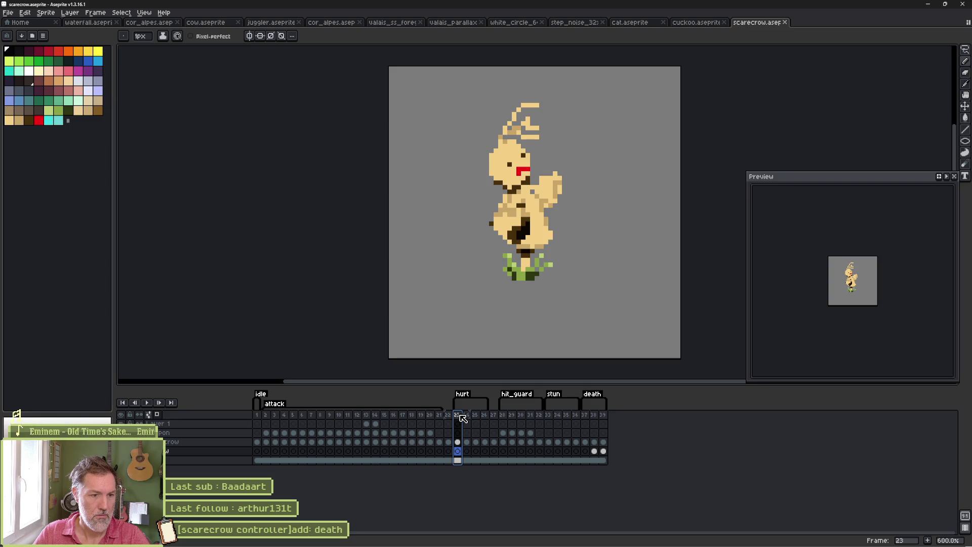
left_click(460, 443)
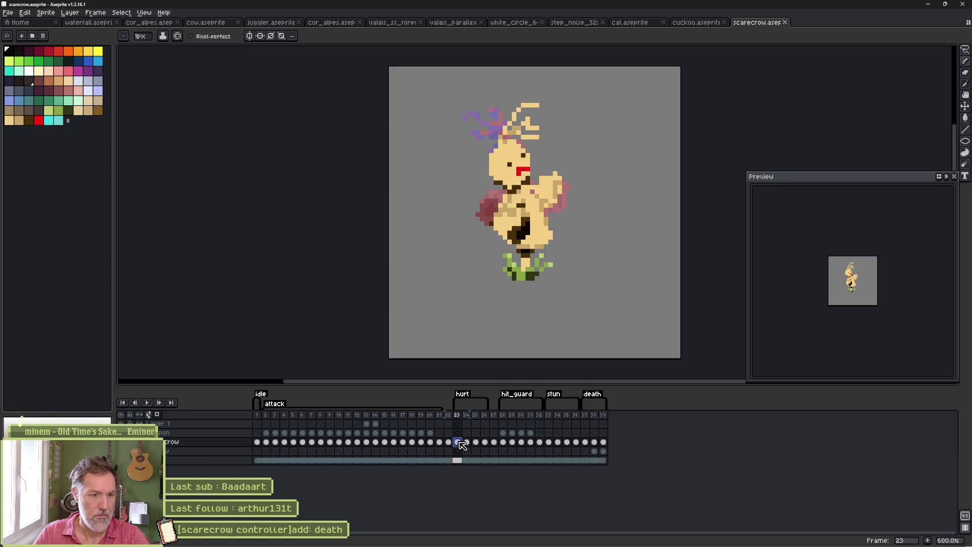
key("ctrl+c")
left_click(586, 443)
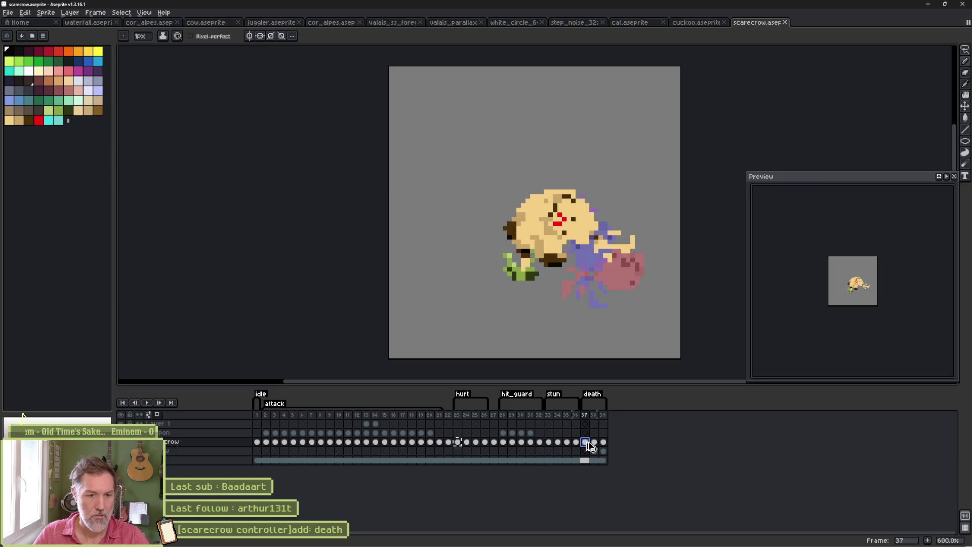
key("ctrl+v")
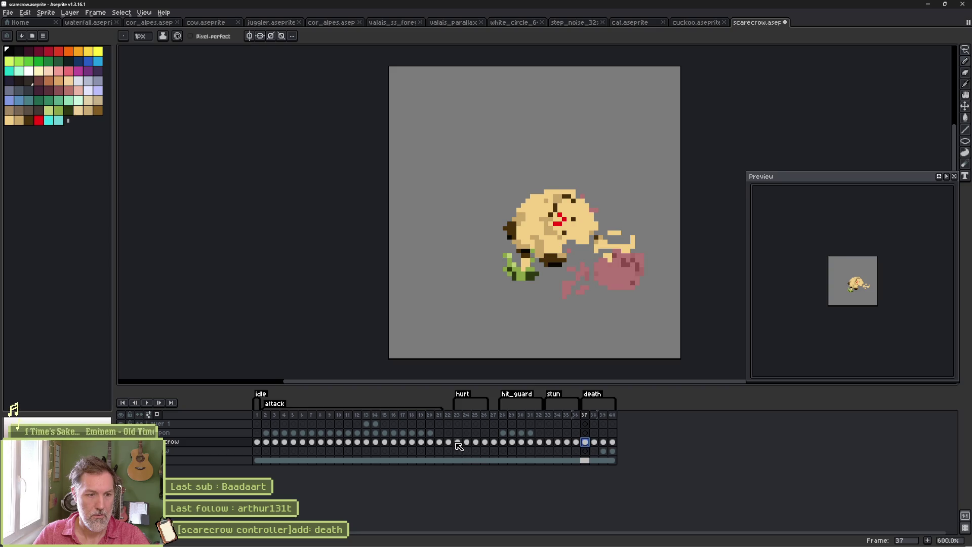
left_click(457, 442)
left_click(586, 444)
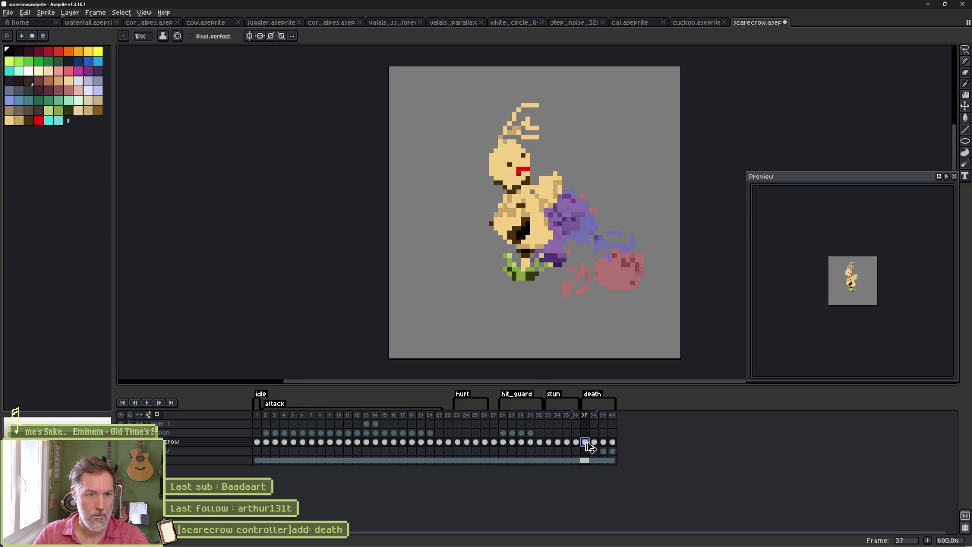
key("alt+Tab")
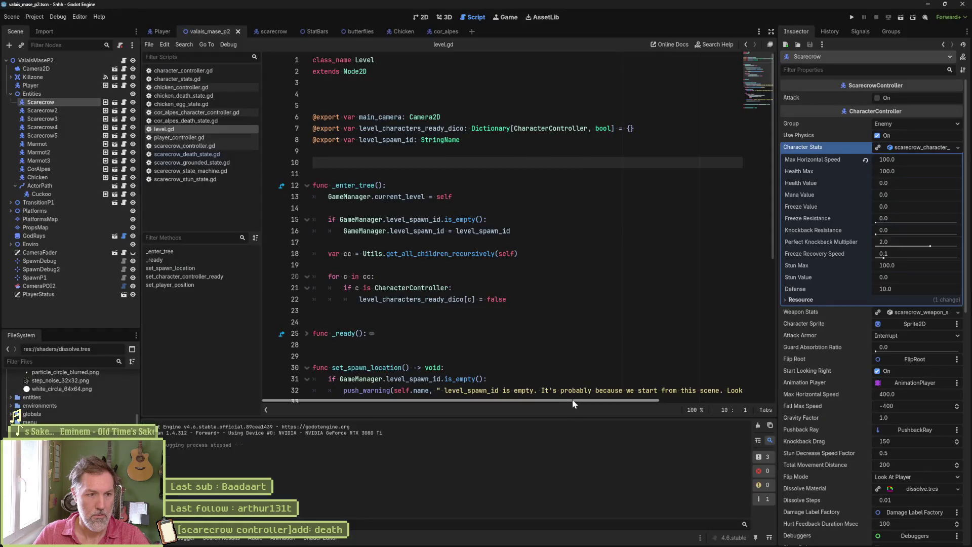
Step: Reimport the updated Aseprite sprite on the scarecrow scene's Sprite2D node
left_click(271, 32)
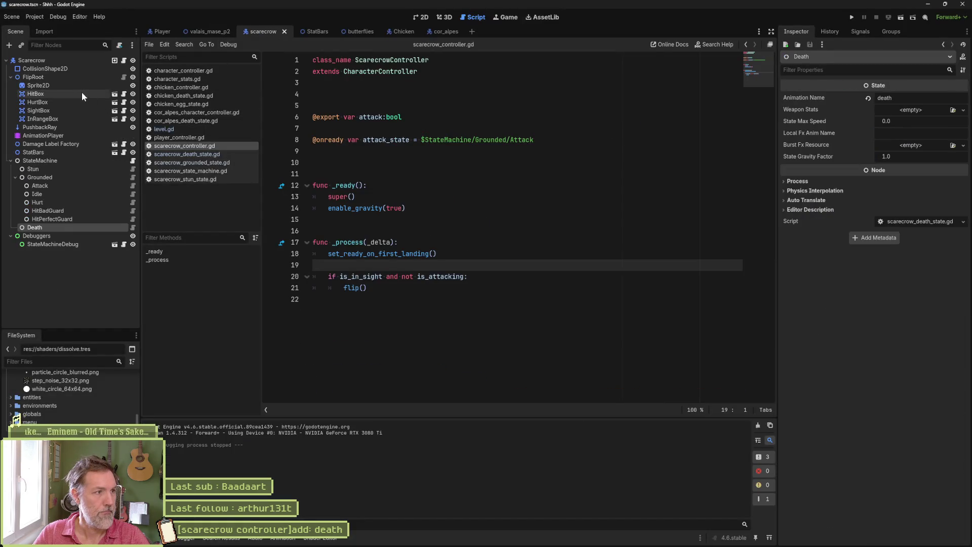
left_click(80, 86)
scroll(862, 508, "down", 10)
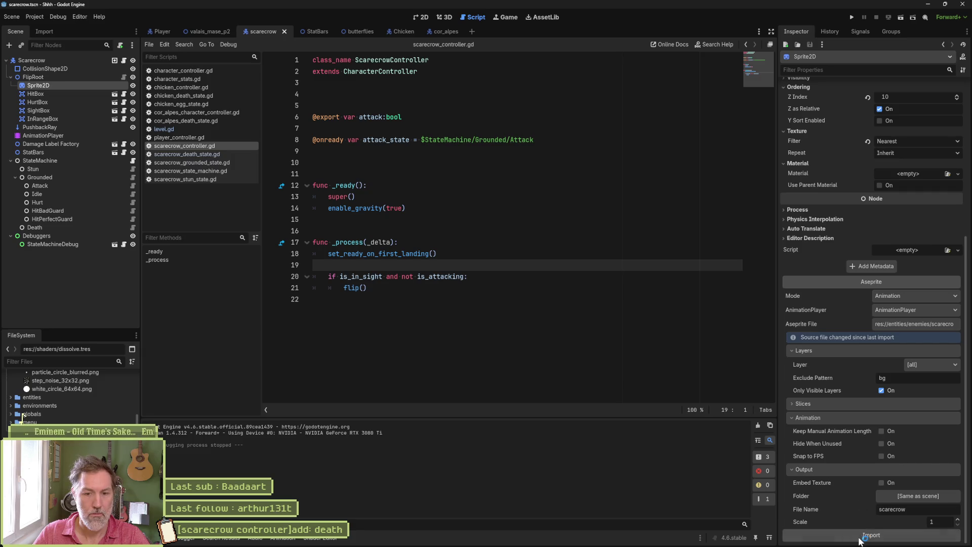
left_click(863, 535)
Step: Play the level and kill the scarecrow with the special attack, then restart the game
left_click(226, 32)
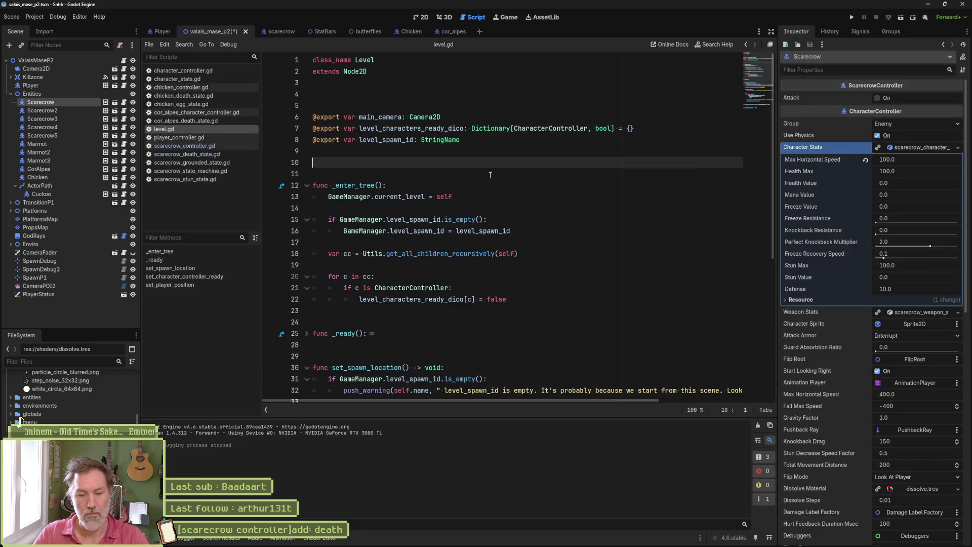
key("F6")
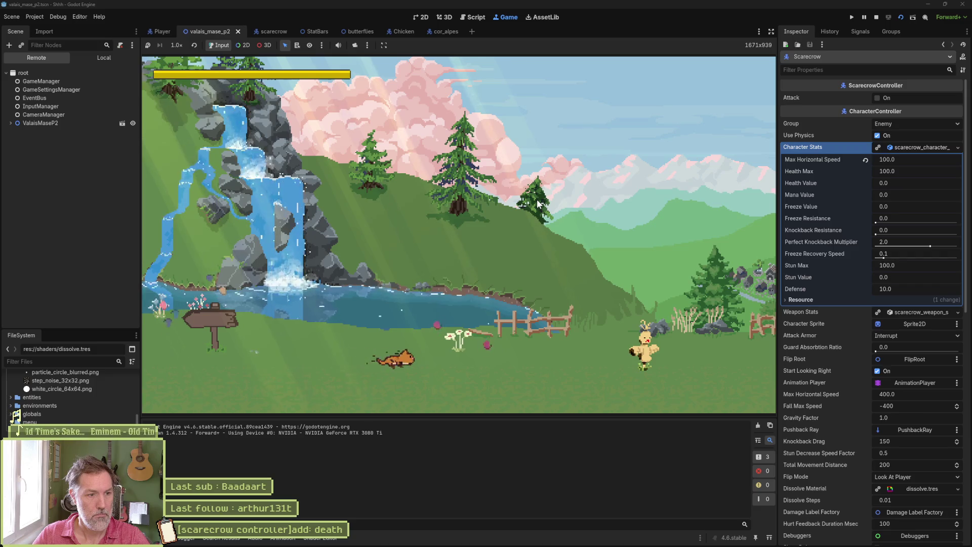
key("space")
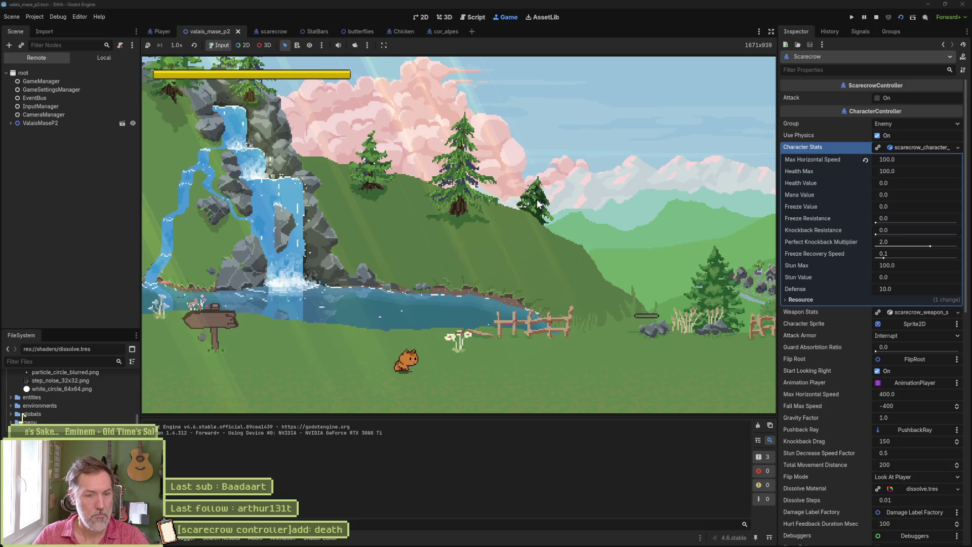
key("F5")
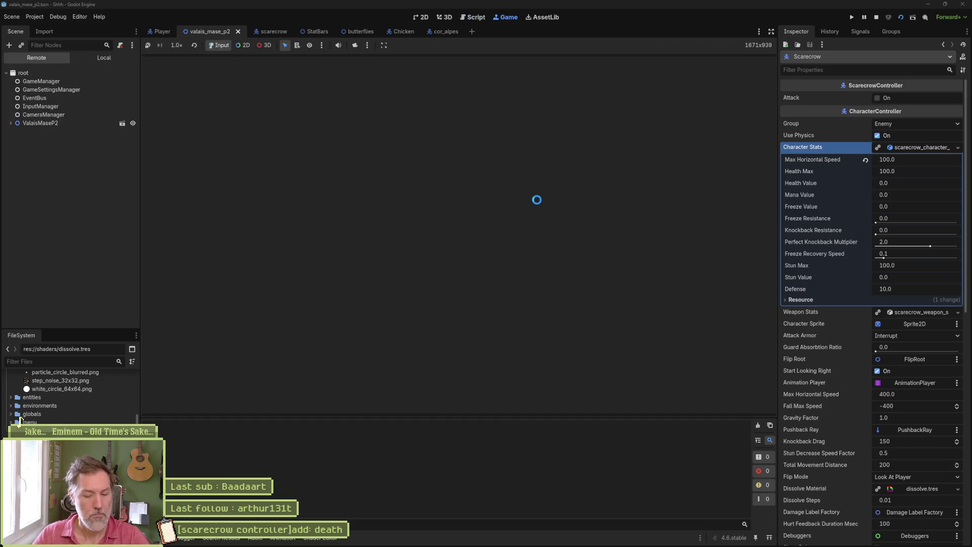
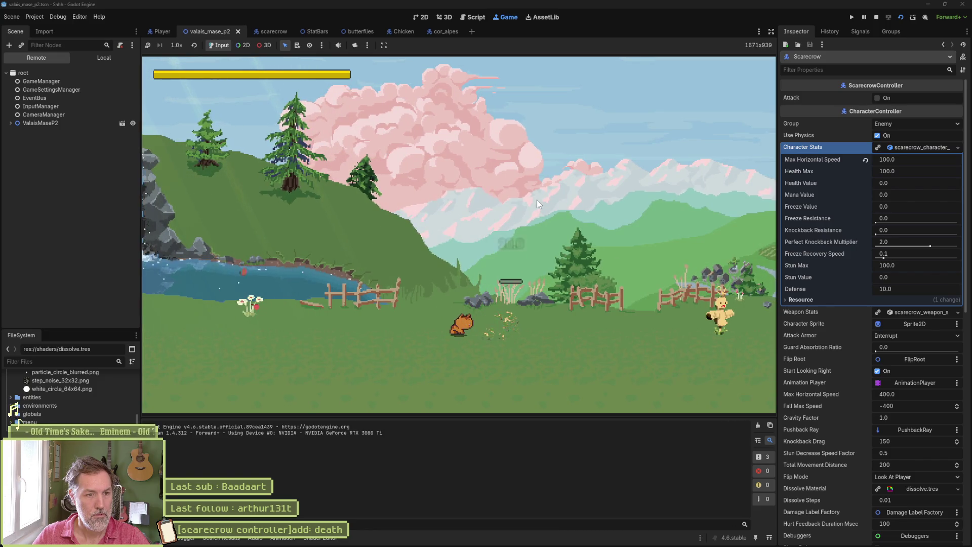
Step: Stop the game and open the scarecrow scene with its AnimationPlayer node selected
key("F8")
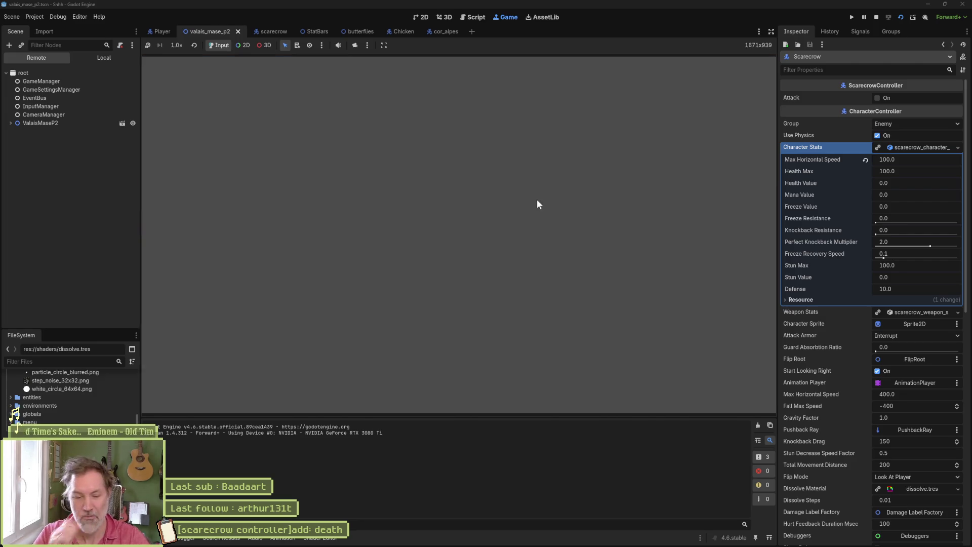
left_click(275, 30)
left_click(69, 137)
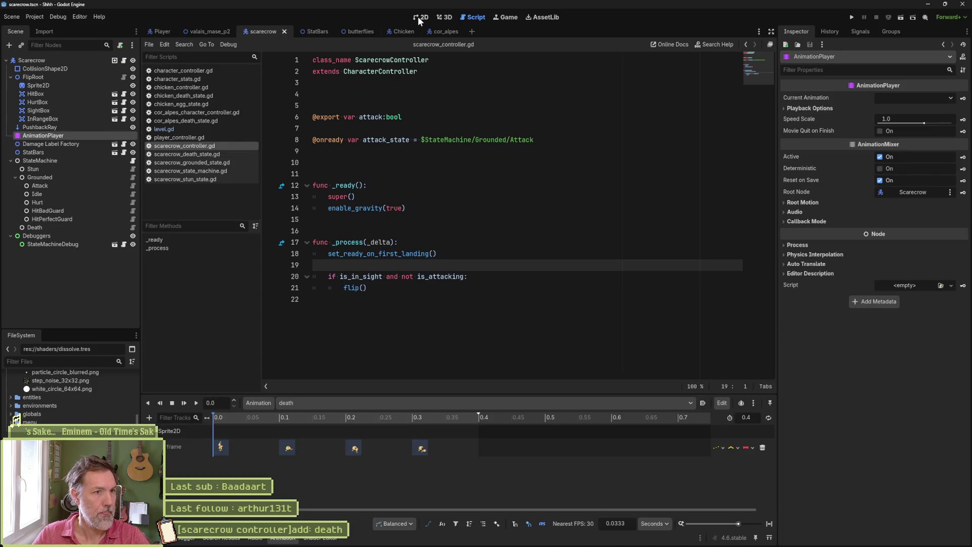
Step: Trace scarecrow_death_state.gd's dissolve call to character_controller.gd, then return to the death state script
left_click(417, 16)
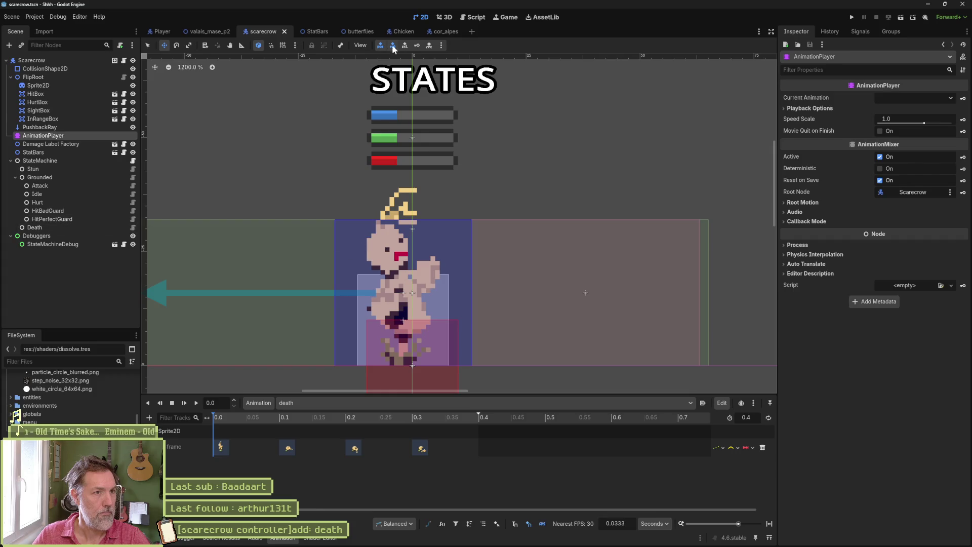
left_click(473, 17)
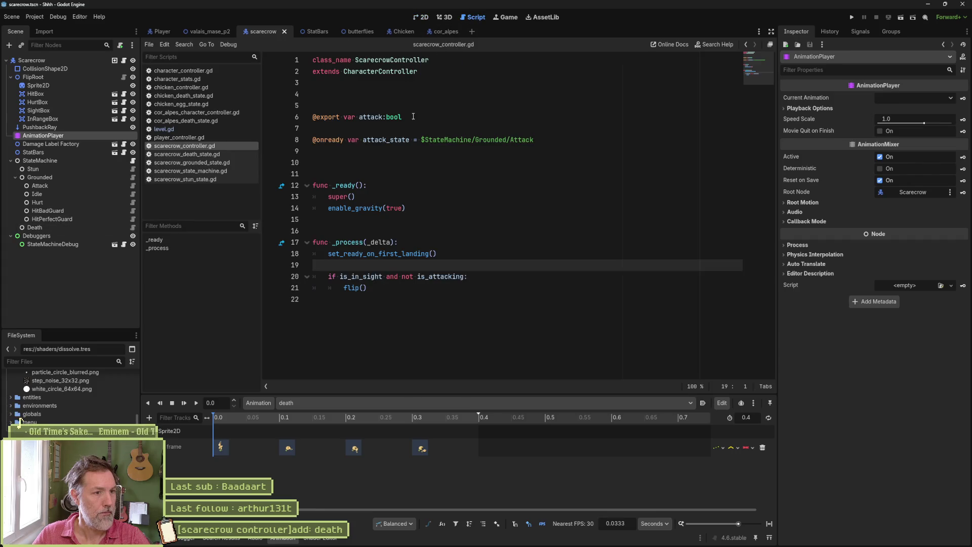
left_click(133, 227)
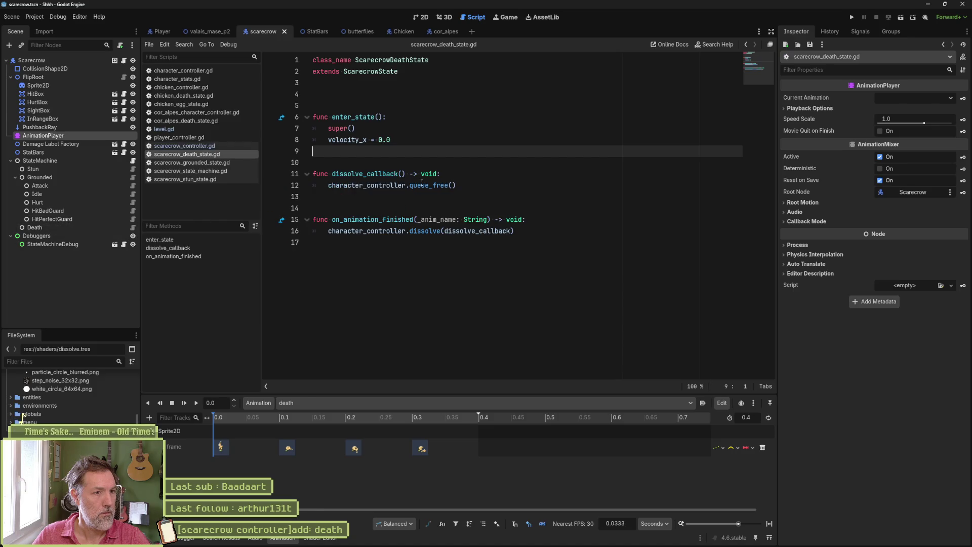
left_click(419, 228)
left_click(418, 228, "ctrl")
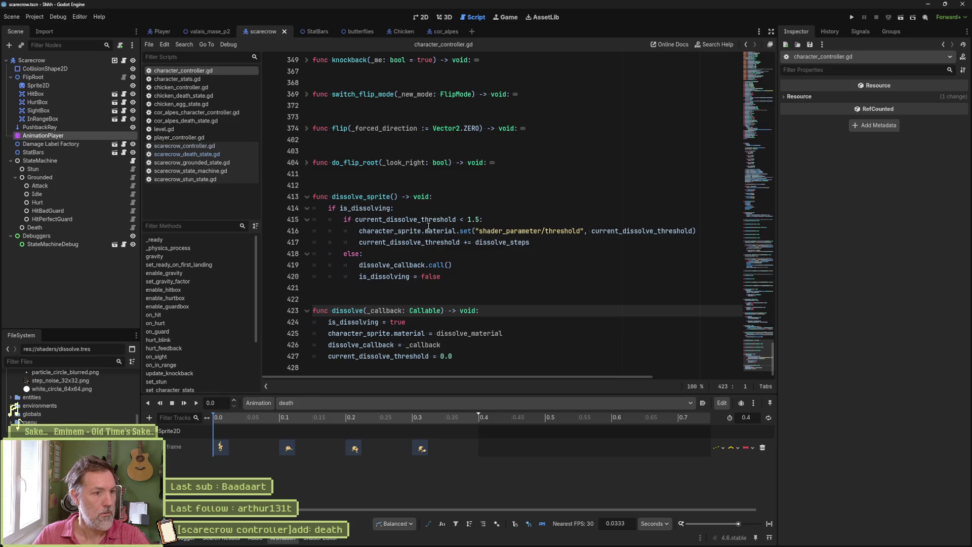
mouse_move(434, 239)
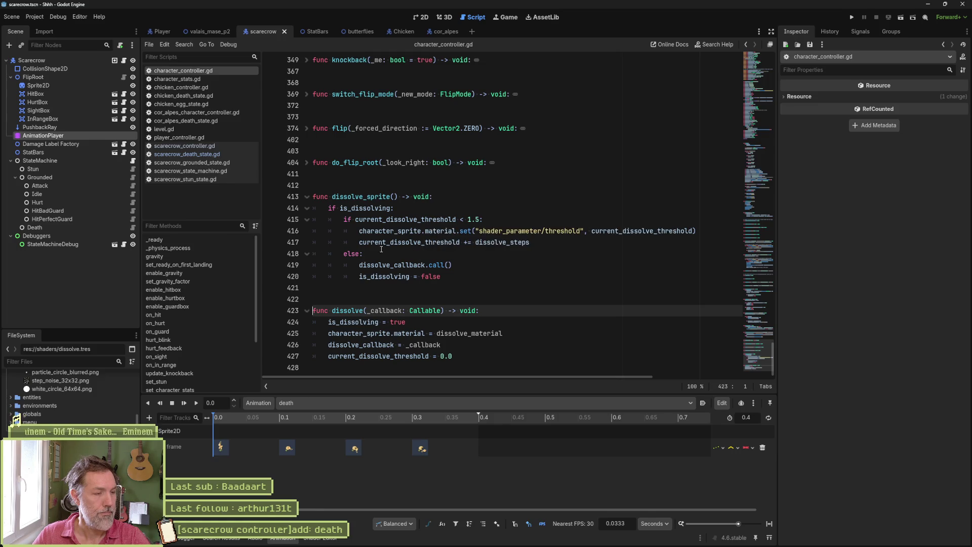
left_click(133, 229)
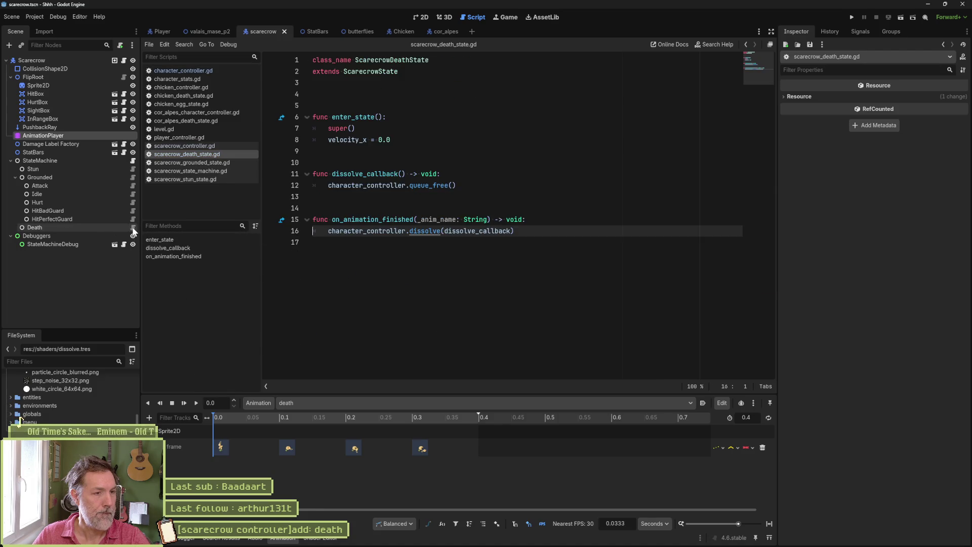
Step: Add character_controller.hurt_box.enable_collision(false) to enter_state and save the script
left_click(405, 145)
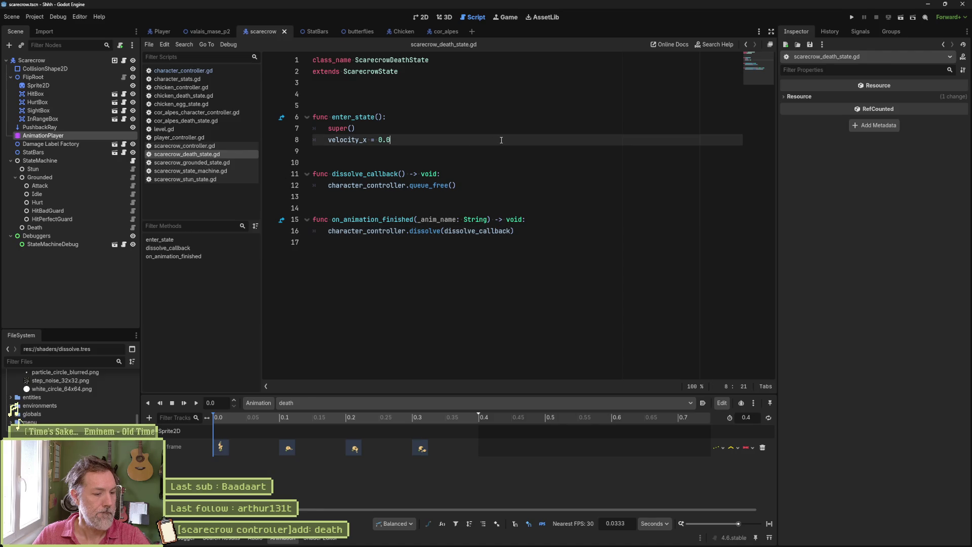
key("Return")
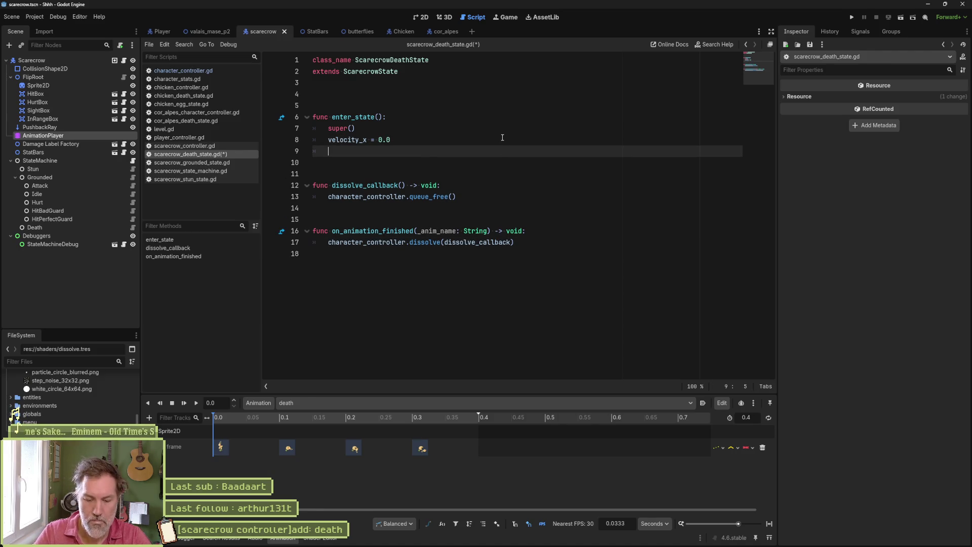
type("cha")
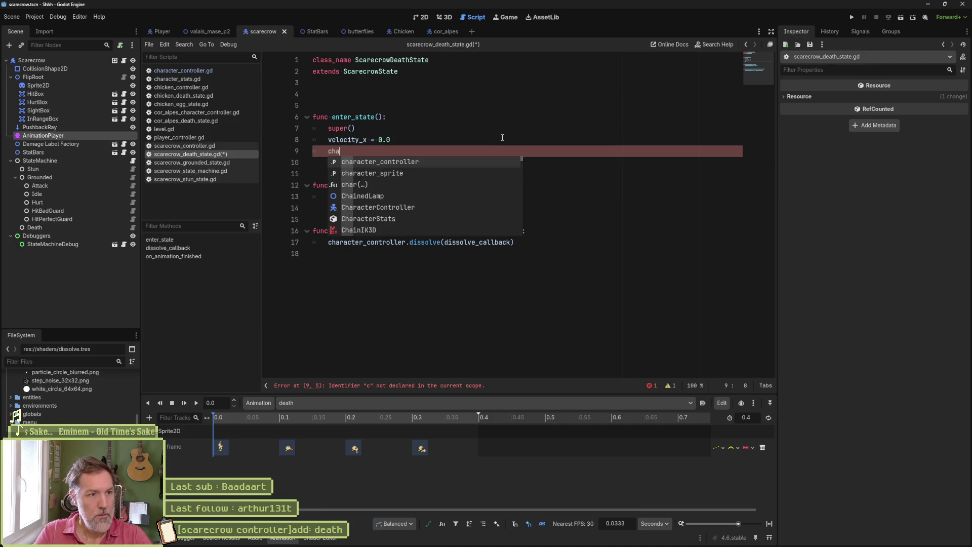
key("Return")
type(".hu")
key("Down")
key("Down")
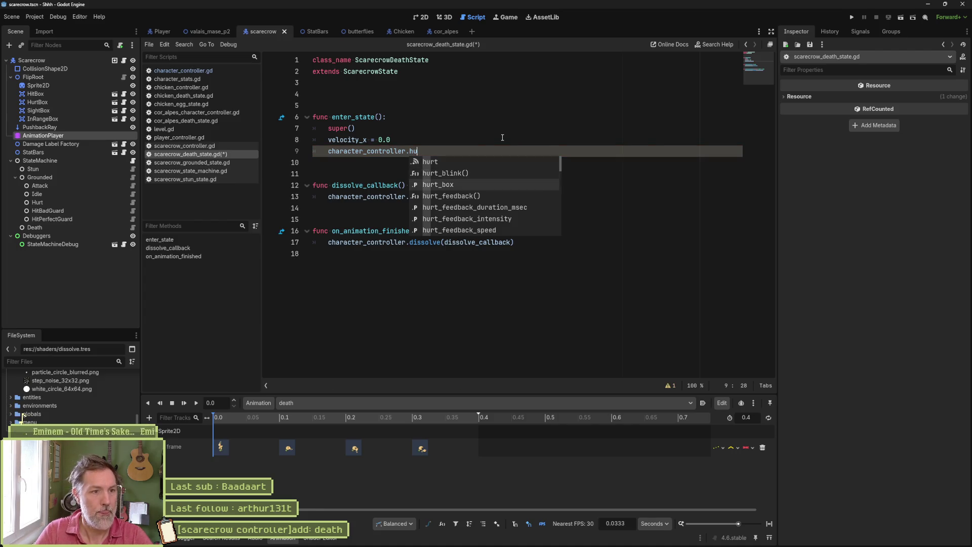
key("Return")
type(".")
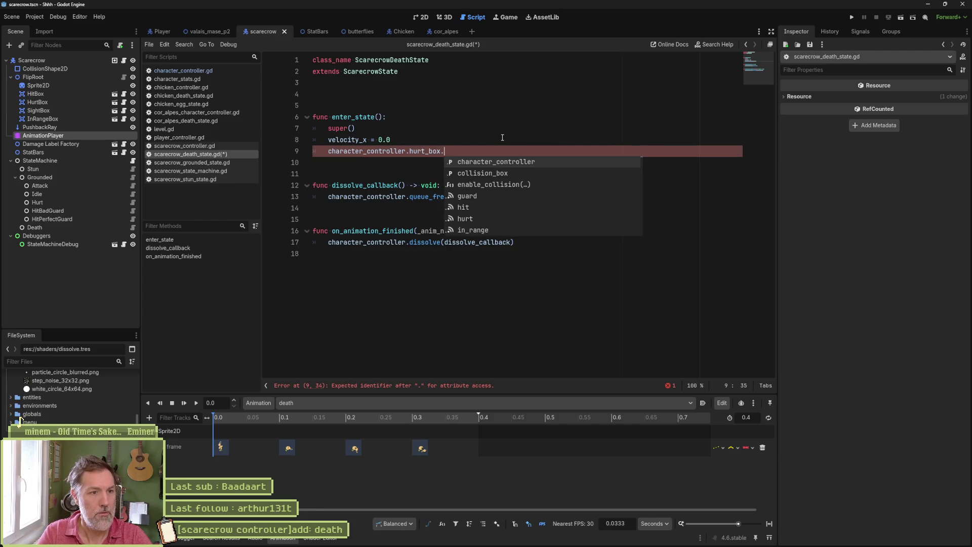
key("Down")
key("Down")
key("Return")
type("false")
key("ctrl+s")
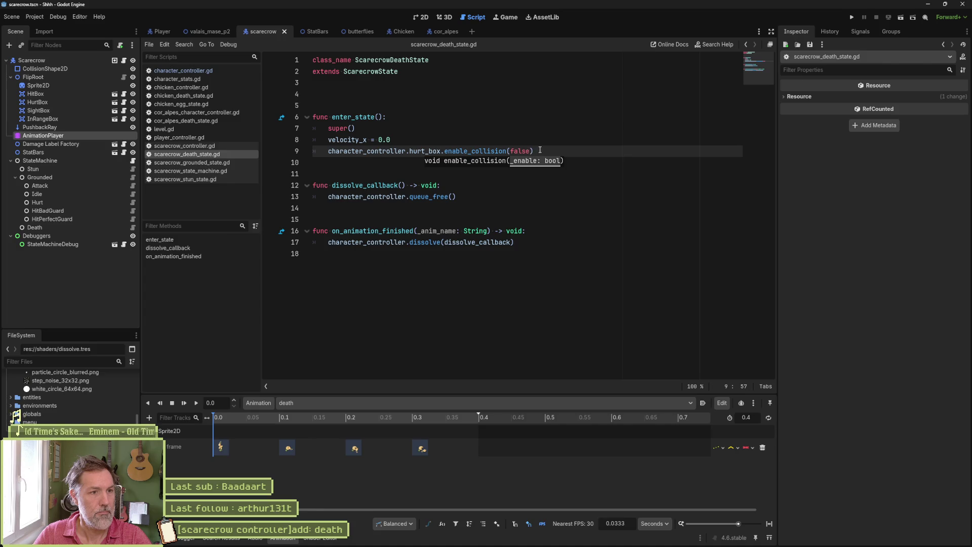
Step: Duplicate that line as a hit_box version, then run the valais_mase_p2 level
key("End")
key("shift+Home")
key("ctrl+c")
key("End")
key("Return")
key("ctrl+v")
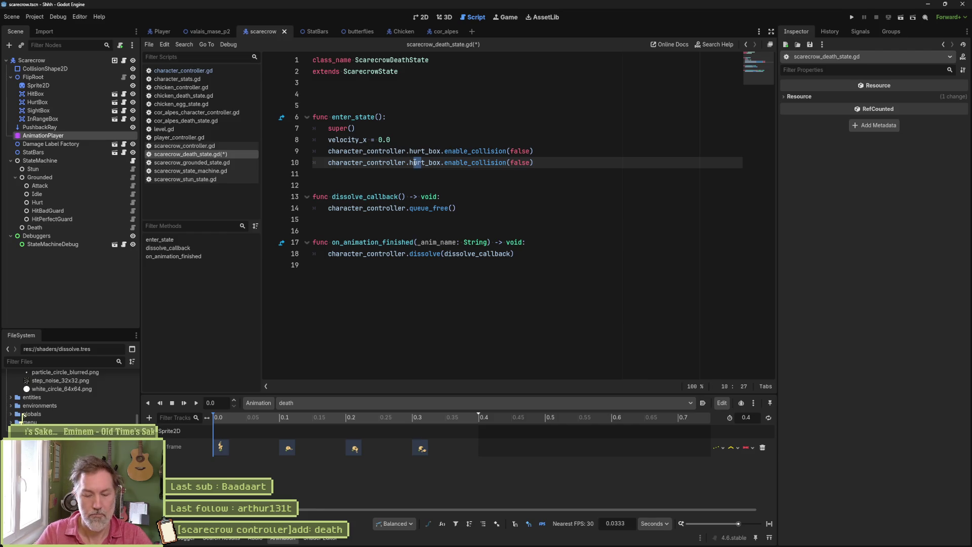
type("i")
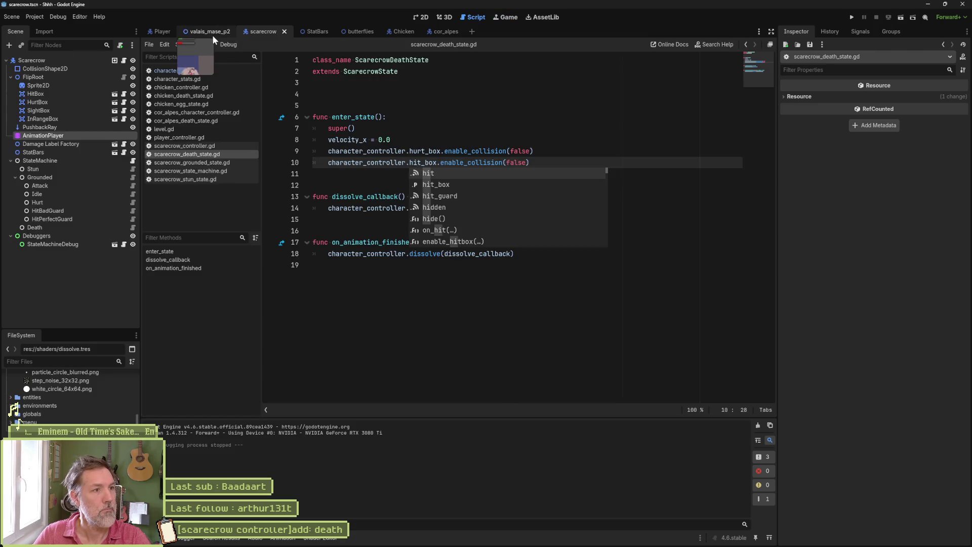
left_click(212, 32)
key("F6")
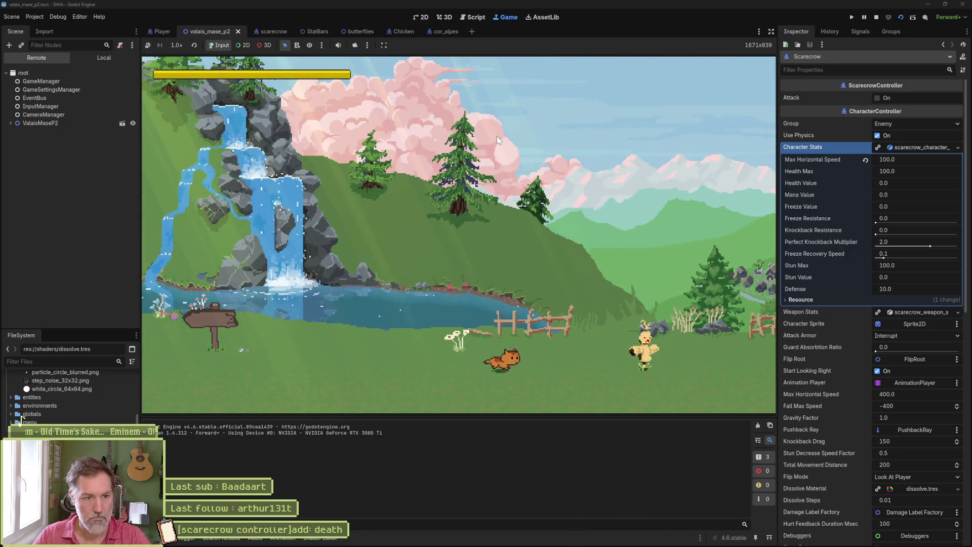
Step: Attack the scarecrow with the cat until it dies and vanishes, then stop the game
key("d")
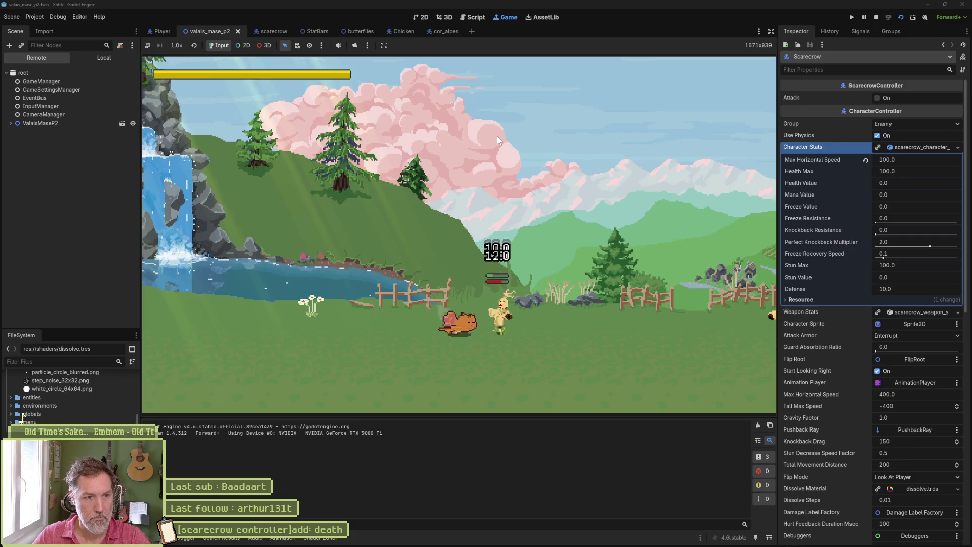
key("d")
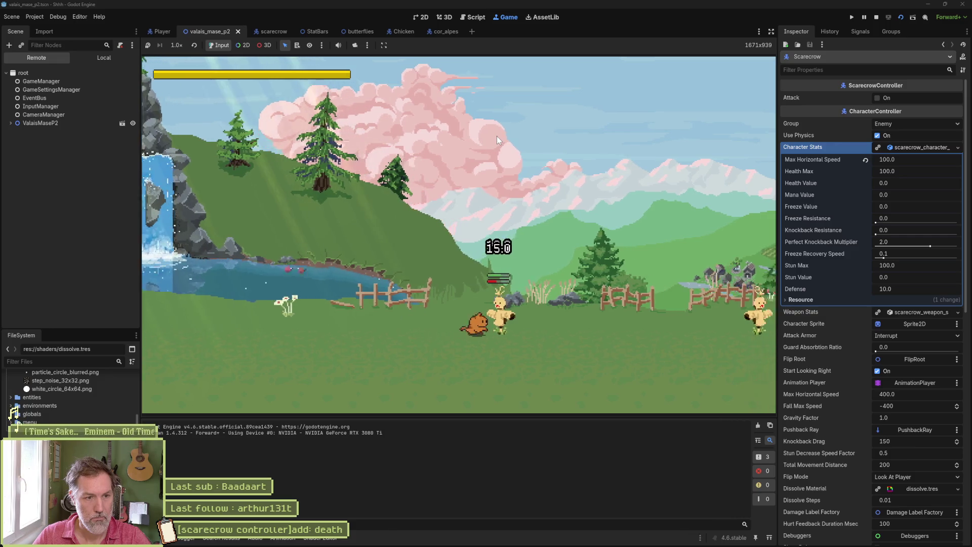
key("d")
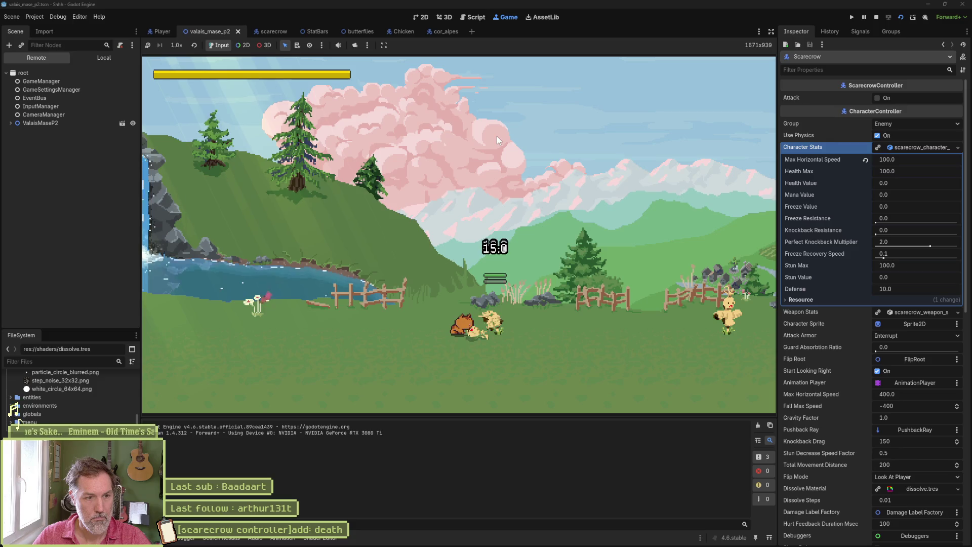
key("d")
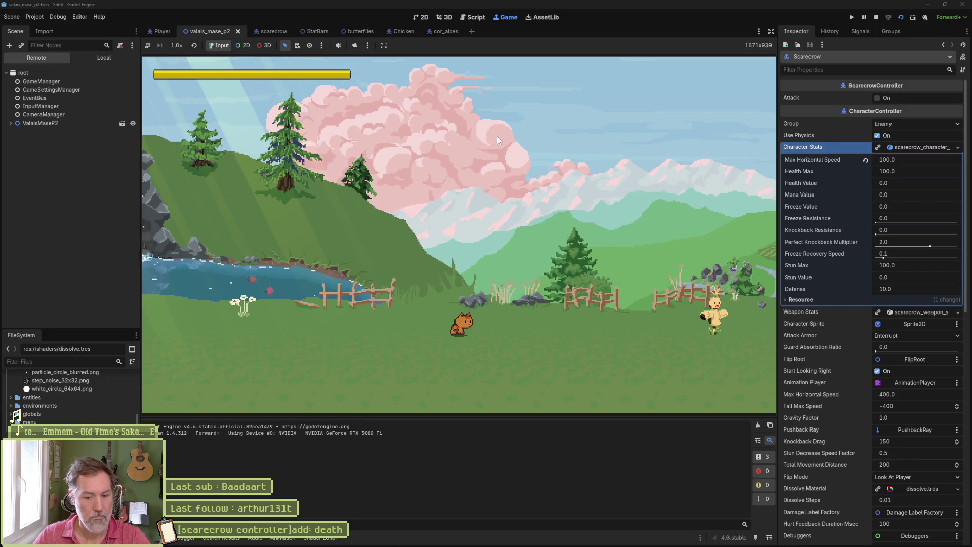
key("F8")
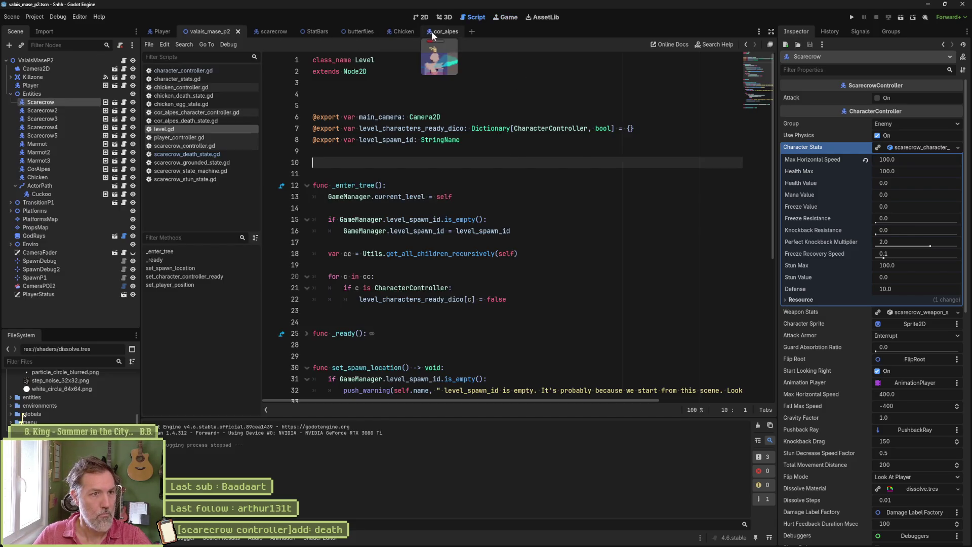
Step: Inspect the StatBars script's on_stunned callback in the StatBars scene
left_click(311, 32)
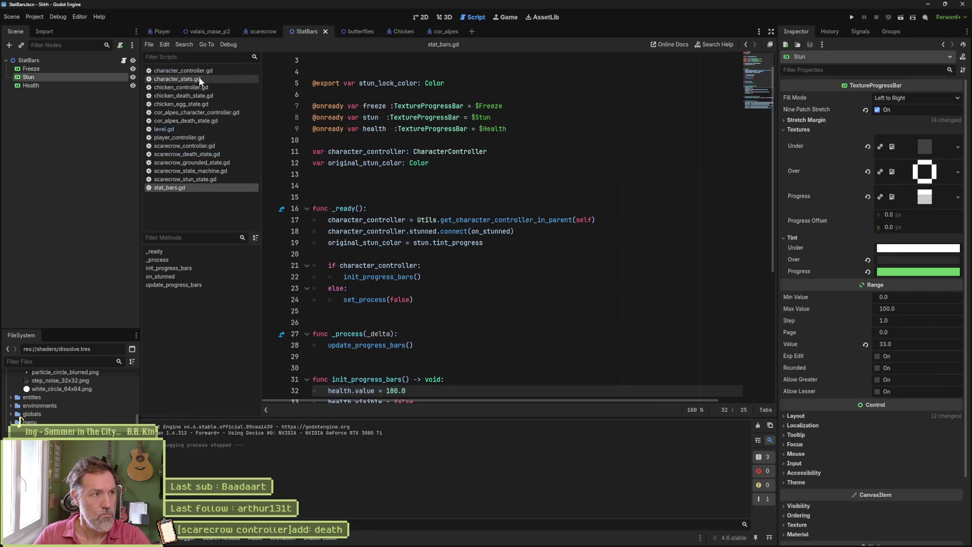
left_click(124, 61)
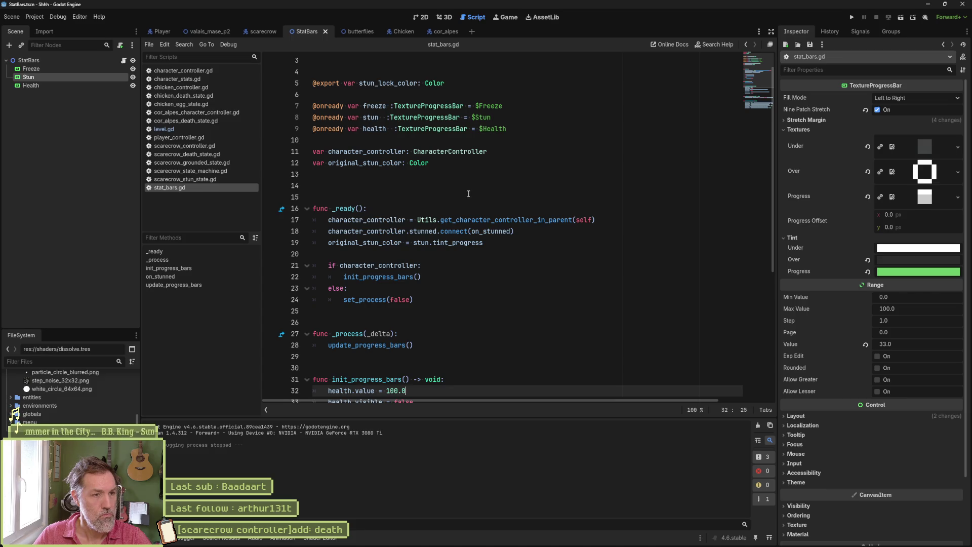
scroll(450, 190, "up", 1)
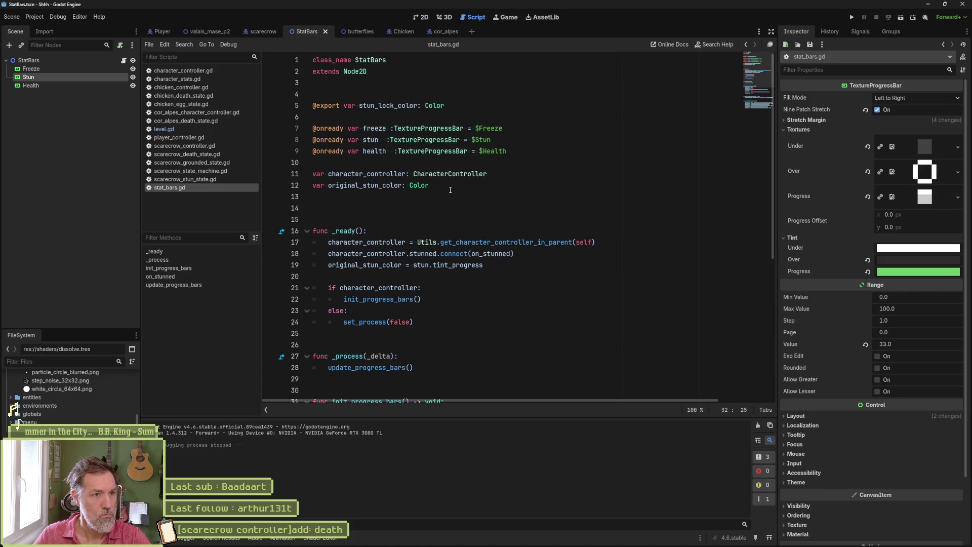
double_click(488, 253)
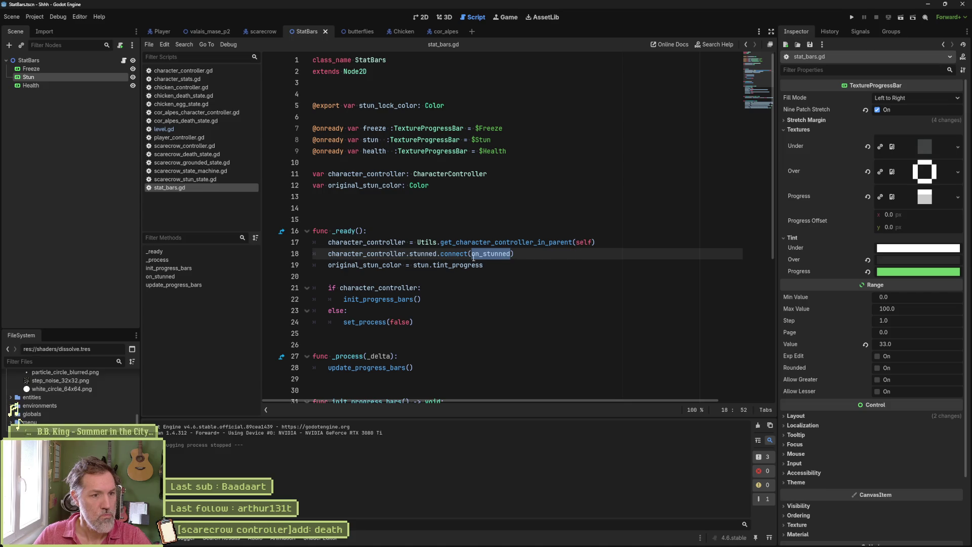
Step: In character_controller.gd, duplicate the stunned signal as a new dead(_sender: Object) signal
left_click(174, 71)
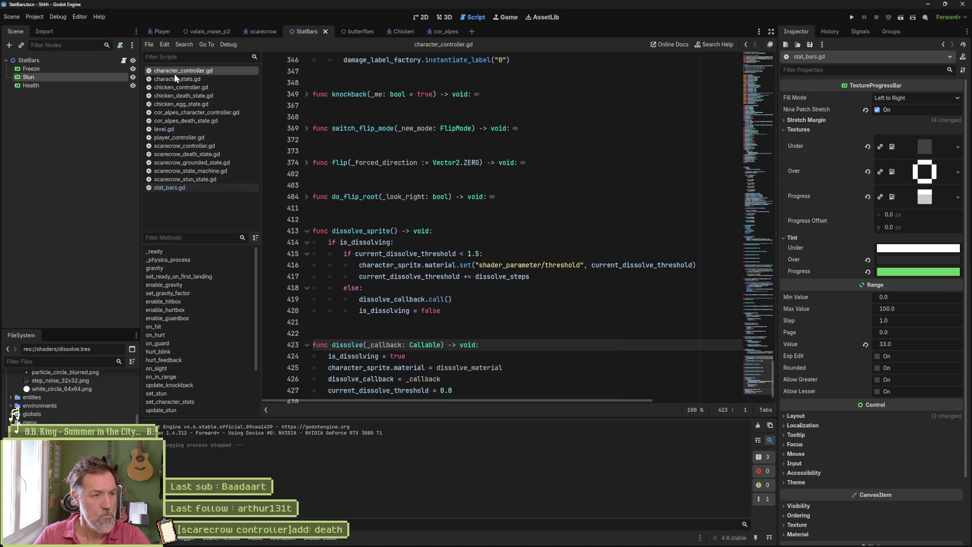
left_click(754, 66)
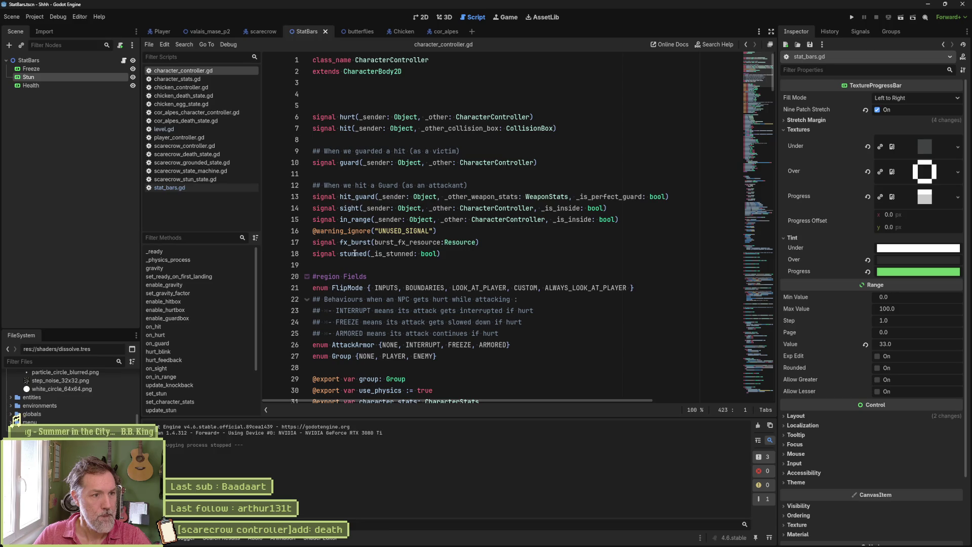
left_click_drag(441, 253, 496, 241)
key("ctrl+shift+d")
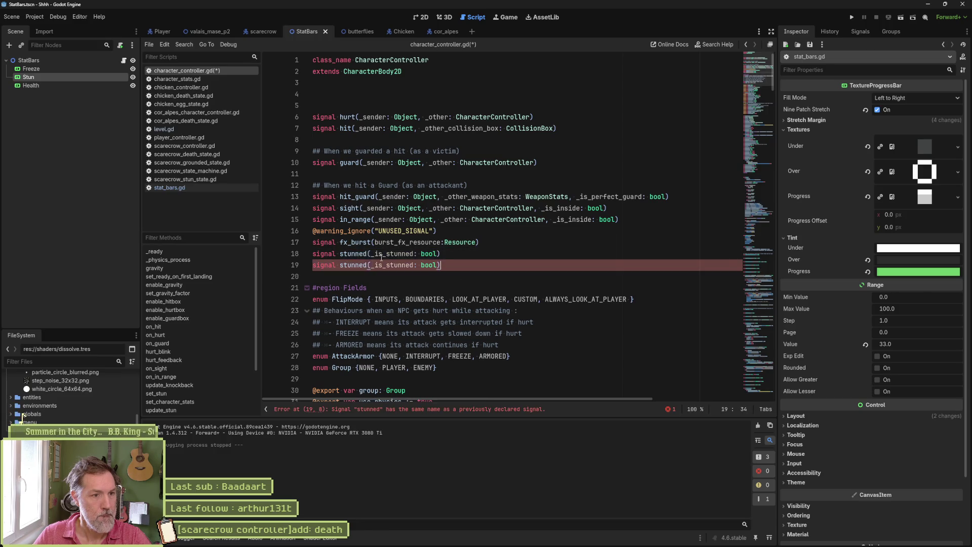
double_click(356, 265)
type("dead")
left_click_drag(358, 265, 425, 269)
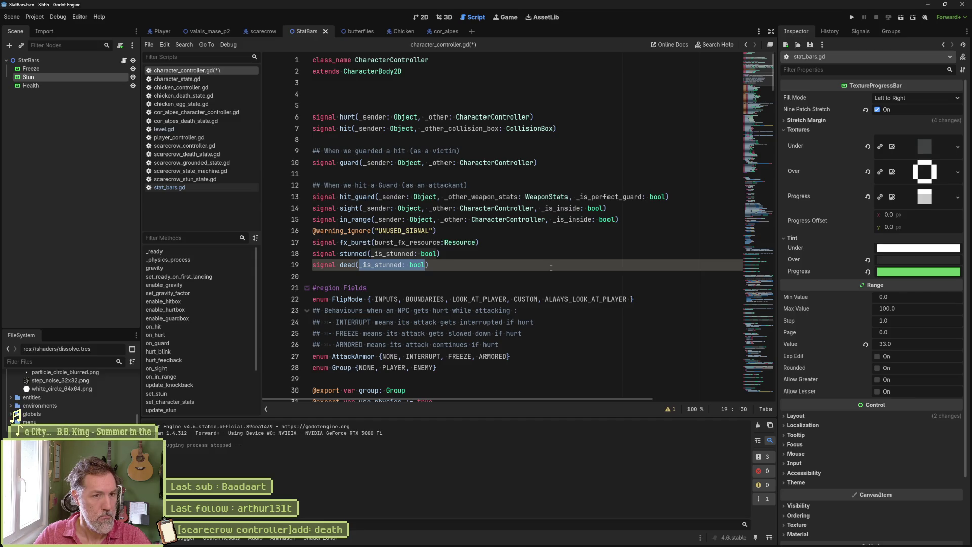
type("_sender: Object")
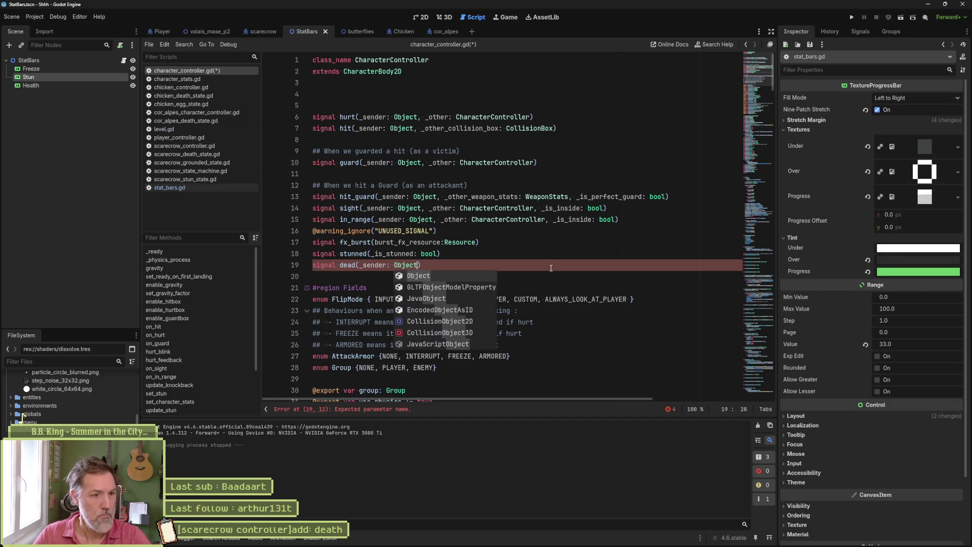
type(")")
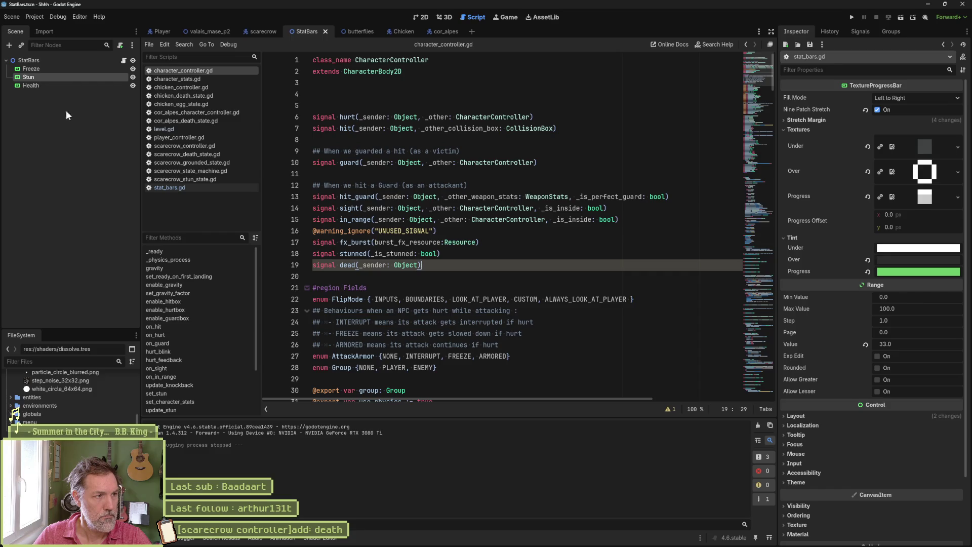
mouse_move(256, 34)
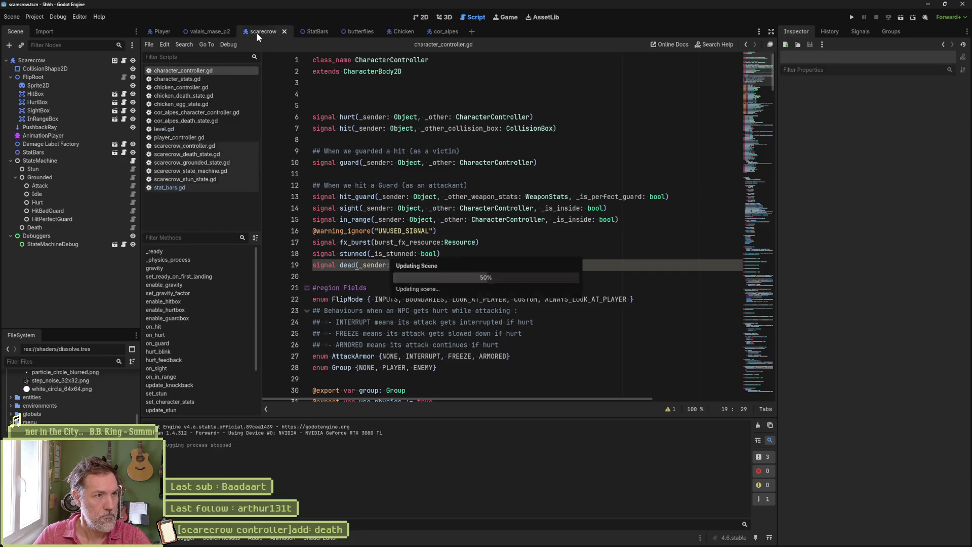
Step: Cut the hurt_box and hit_box enable_collision(false) lines from scarecrow_death_state.gd's enter_state
left_click(256, 32)
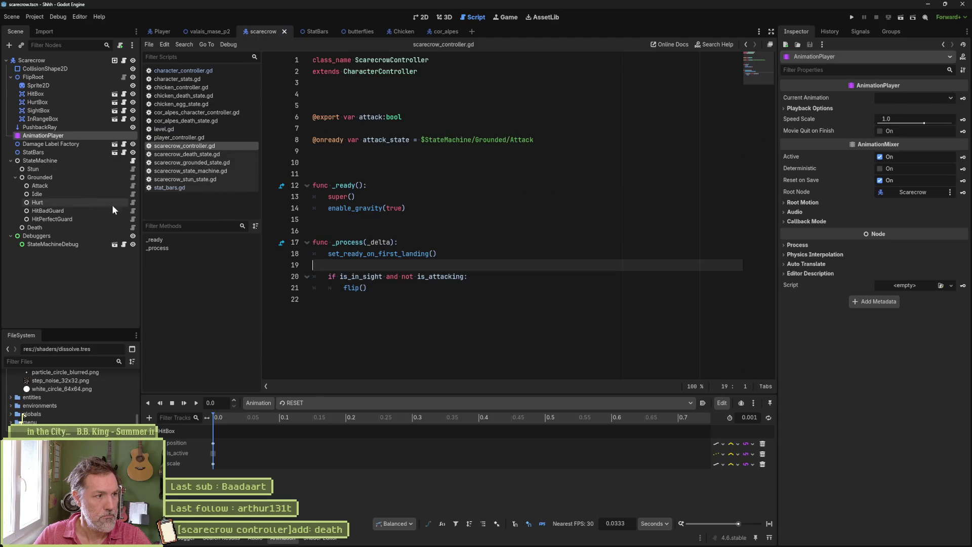
left_click(133, 227)
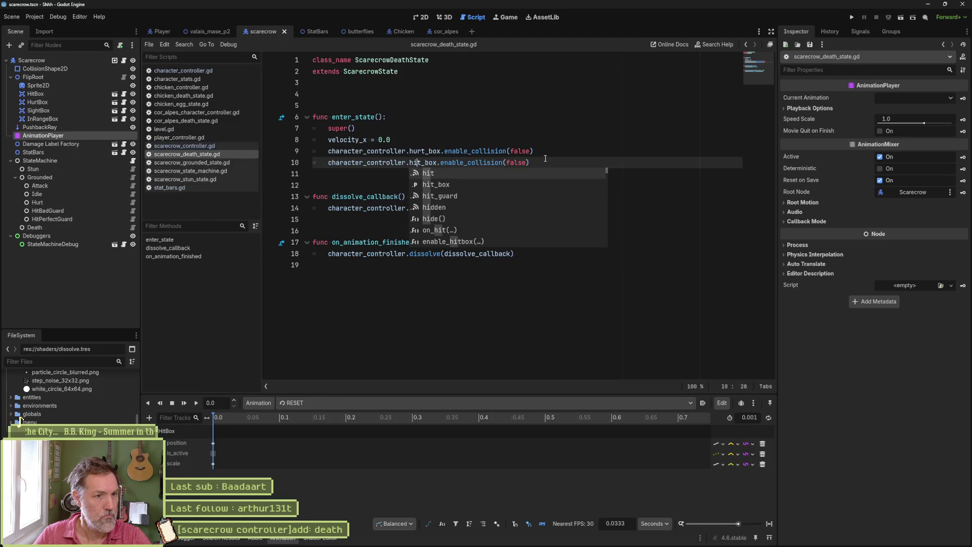
key("Escape")
left_click(538, 140)
key("Return")
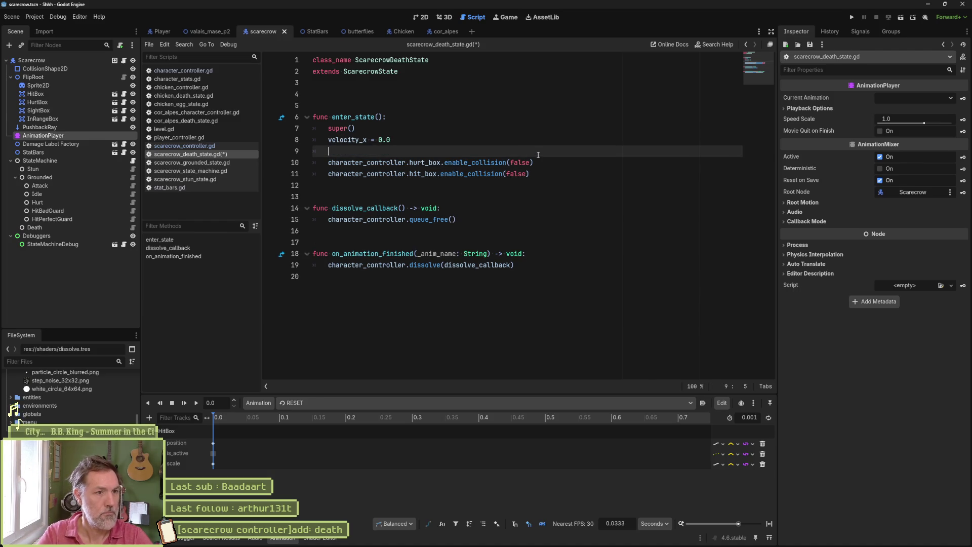
type("cha")
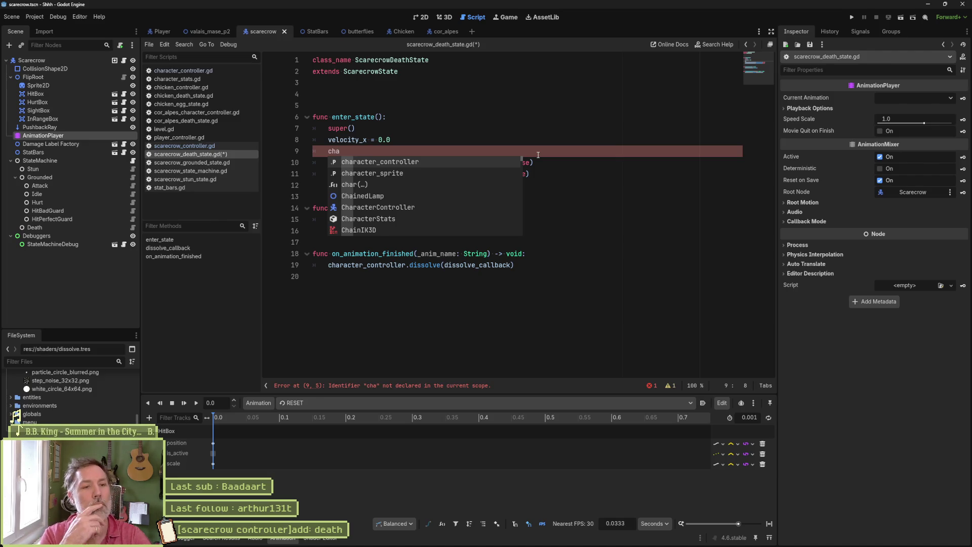
key("ctrl+z")
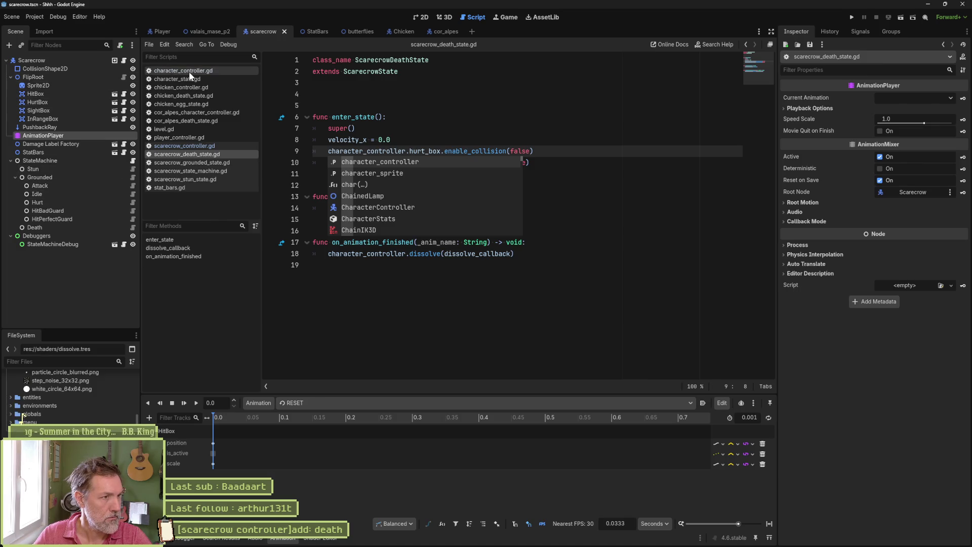
left_click(554, 119)
left_click_drag(558, 164, 557, 139)
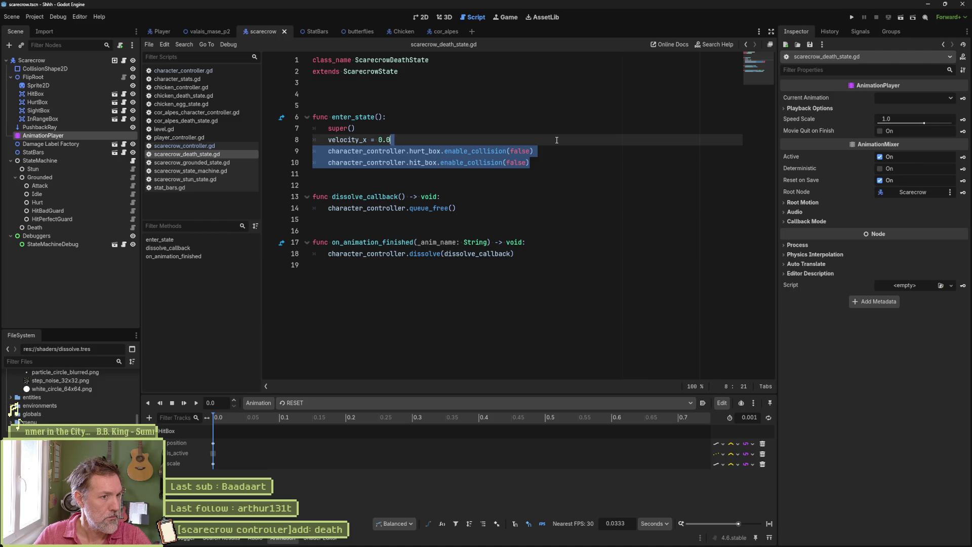
key("ctrl+x")
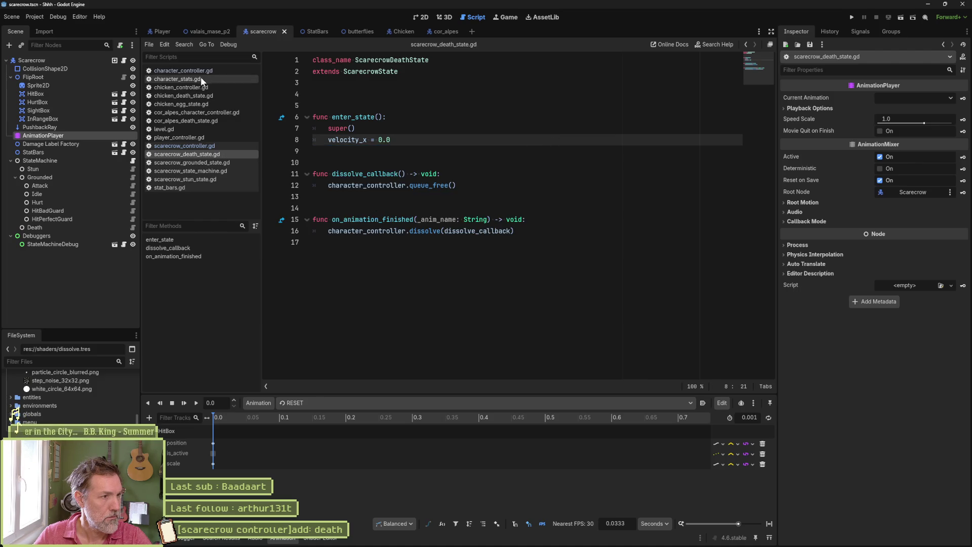
Step: Go from on_hurt to set_character_stats and open a new line after the health_value damage subtraction
left_click(199, 73)
left_click(178, 322)
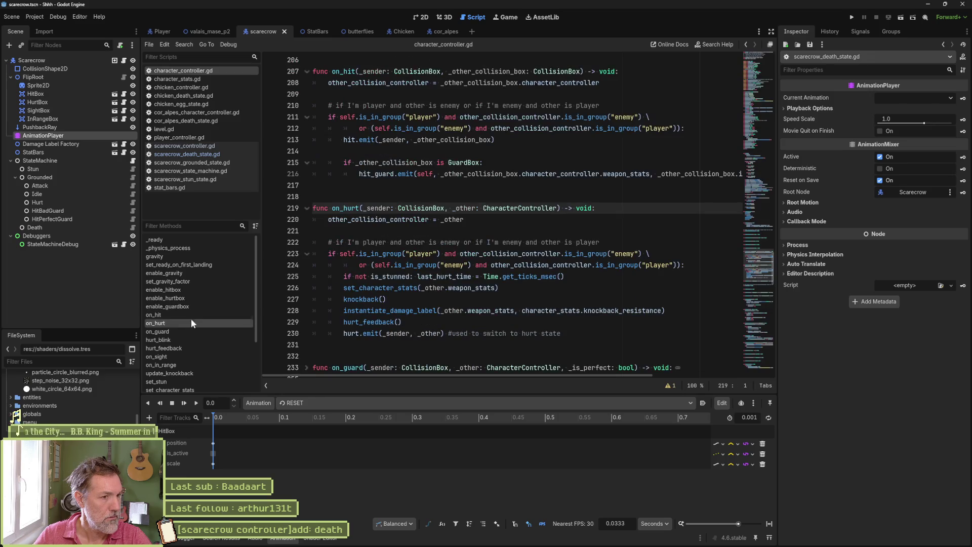
left_click(400, 288, "ctrl")
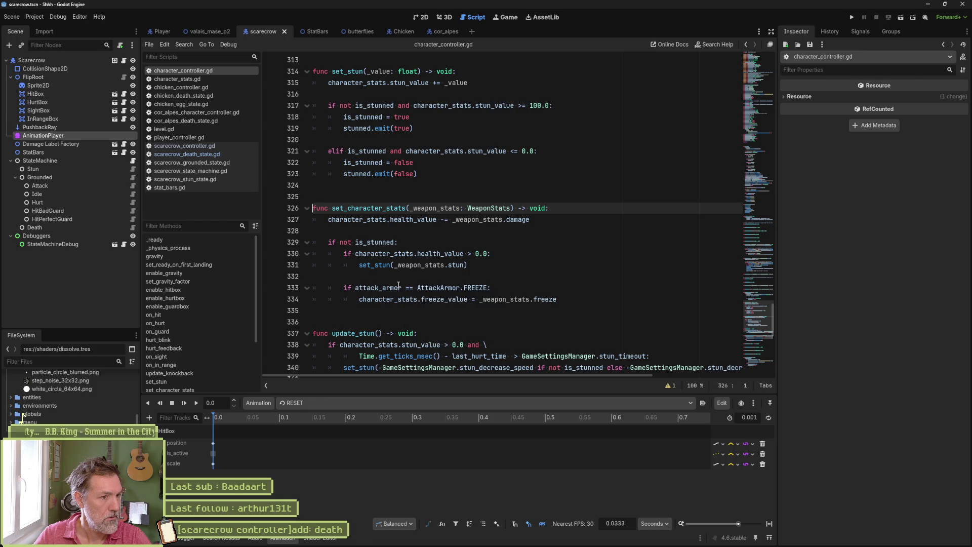
mouse_move(556, 220)
left_mouse_down()
mouse_move(376, 229)
mouse_move(333, 221)
left_mouse_up()
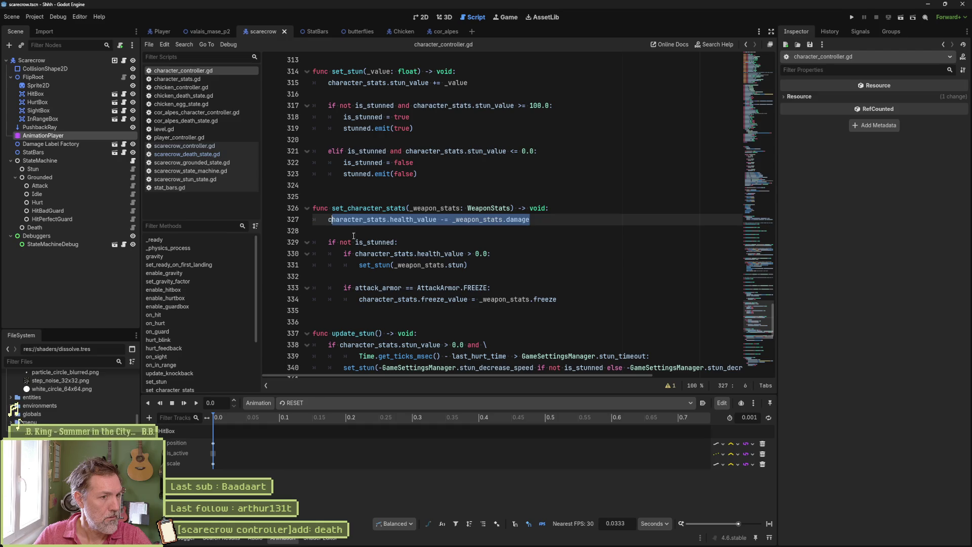
double_click(413, 219)
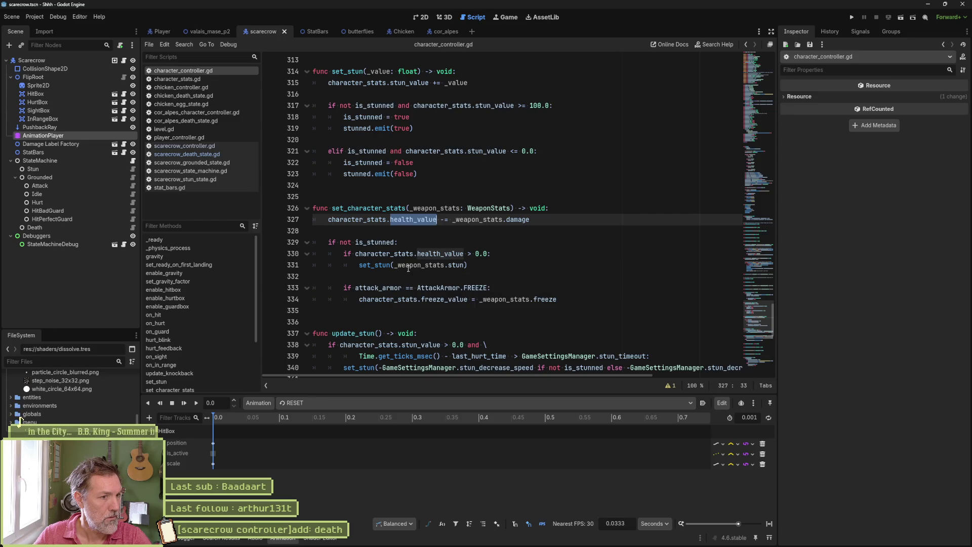
mouse_move(408, 268)
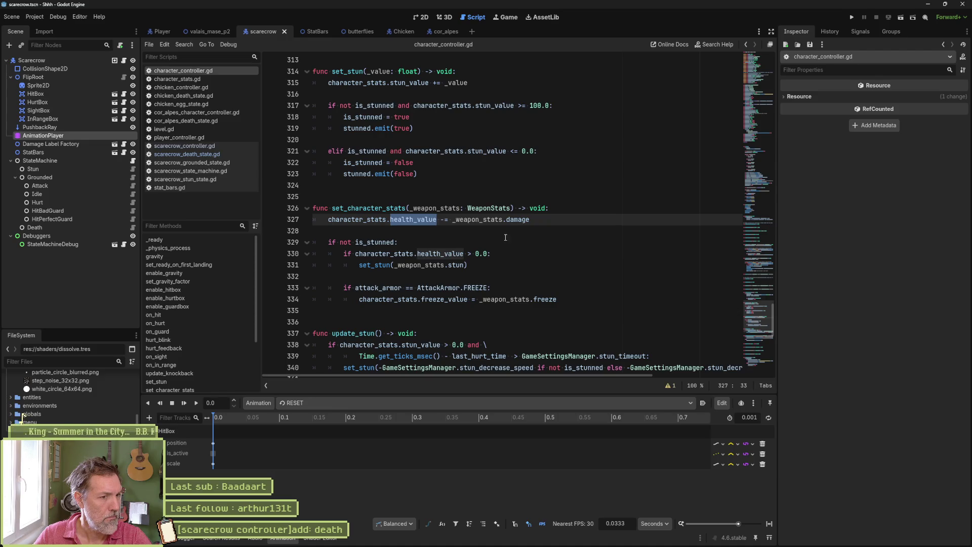
left_click(533, 221)
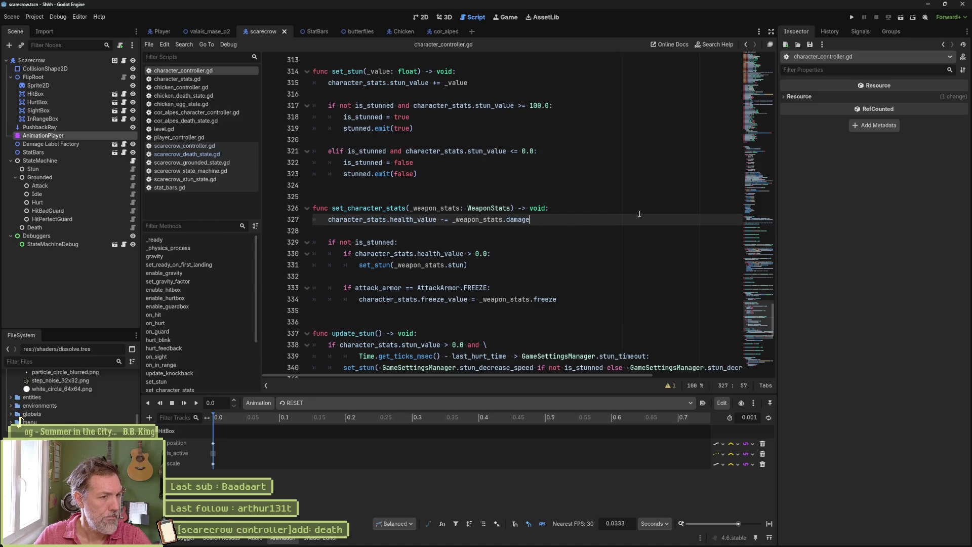
key("Return")
key("Return")
Step: Start an if on character_stats.health_value falling to zero, with the cut collision lines pasted below
type("if")
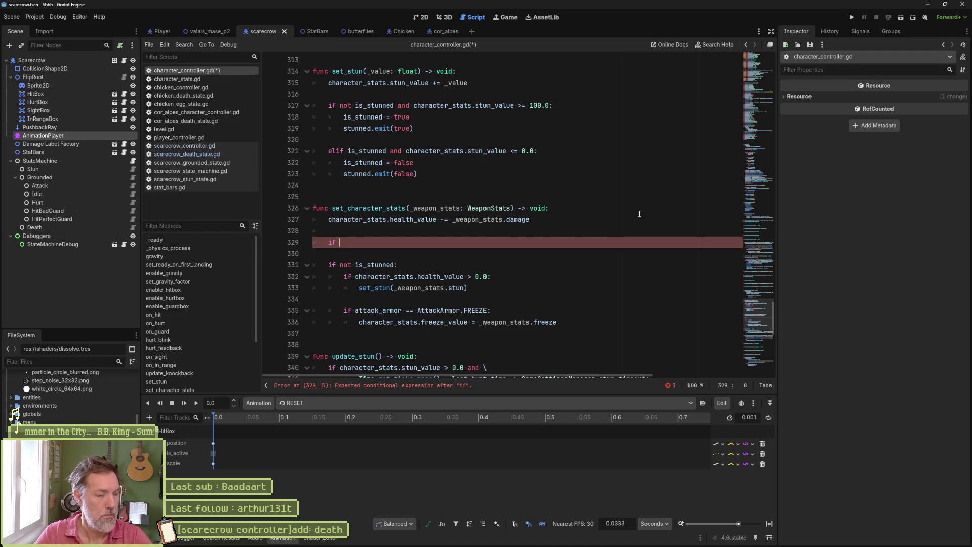
key("ctrl+v")
key("Up")
key("Up")
key("Up")
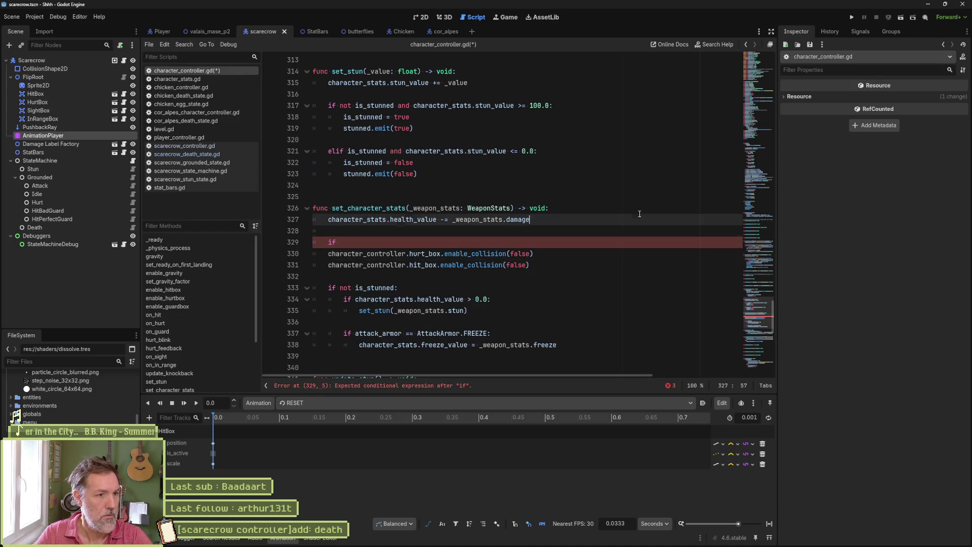
key("Home")
key("ctrl+shift+Right")
key("ctrl+shift+Right")
key("ctrl+shift+Right")
key("ctrl+c")
key("Down")
key("Down")
key("ctrl+v")
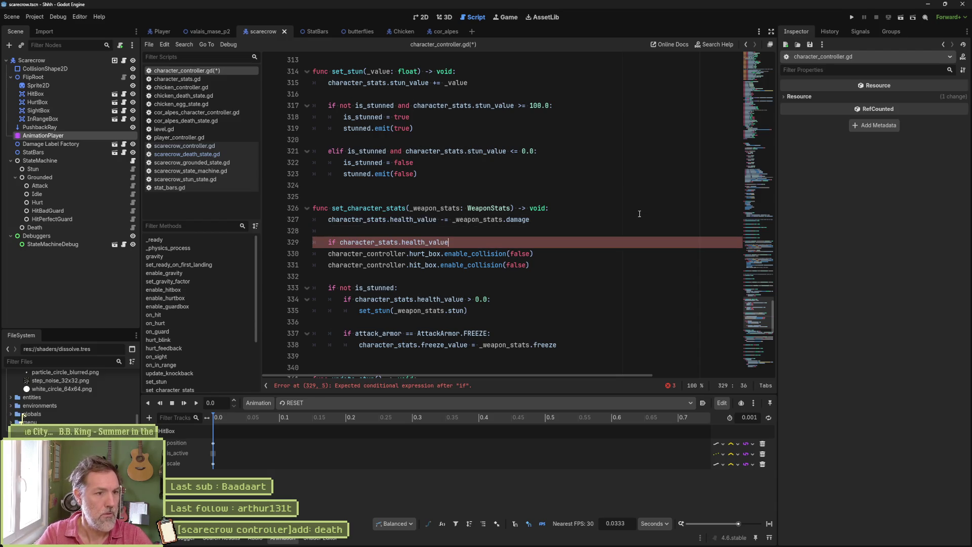
type(" <= 0.0:")
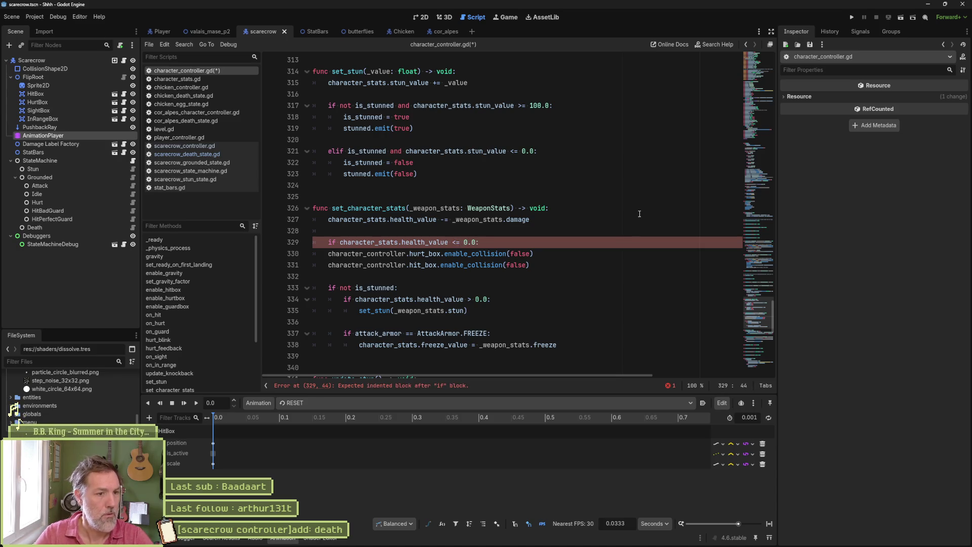
Step: Indent both collision lines under the check, strip their character_controller prefix, and save
key("shift+Down")
key("shift+Down")
key("Tab")
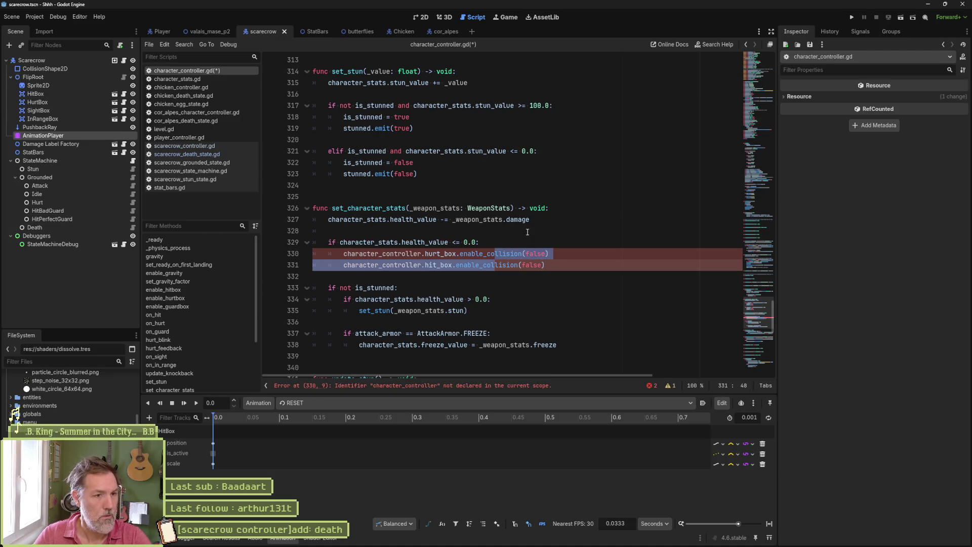
left_click(425, 254)
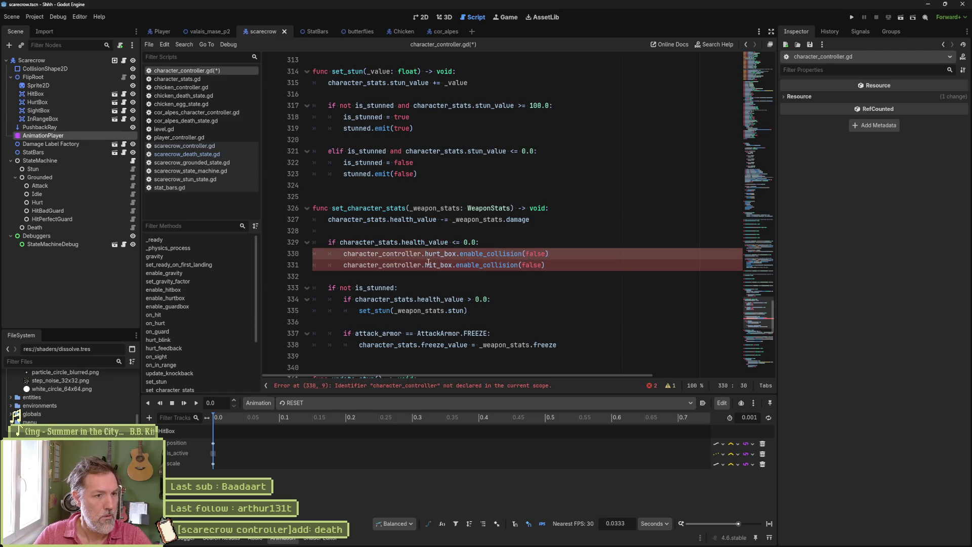
left_click(426, 266, "alt")
key("ctrl+BackSpace")
key("ctrl+BackSpace")
key("ctrl+s")
Step: Add dead.emit(self) inside the health check, delete a stray 'stat' line, and save
left_click(514, 265)
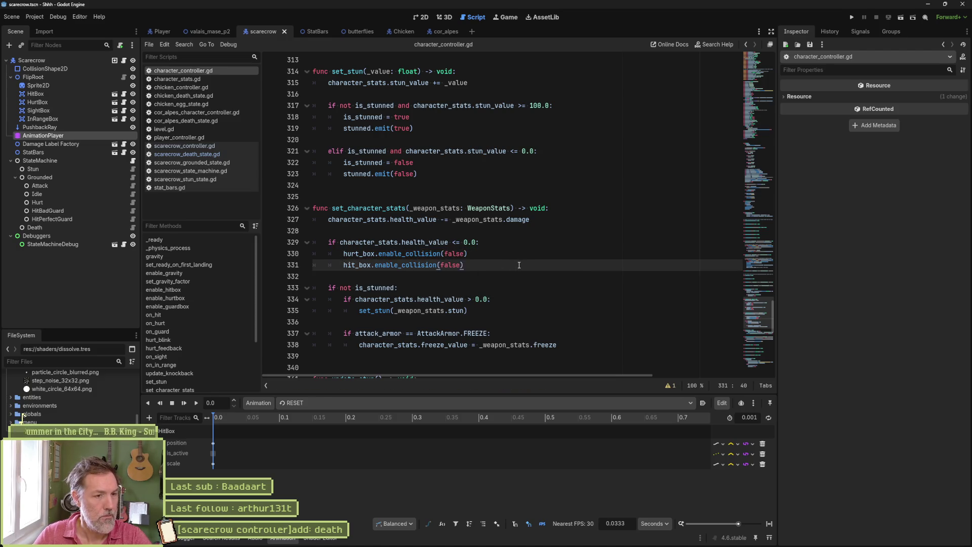
key("Return")
type("dead")
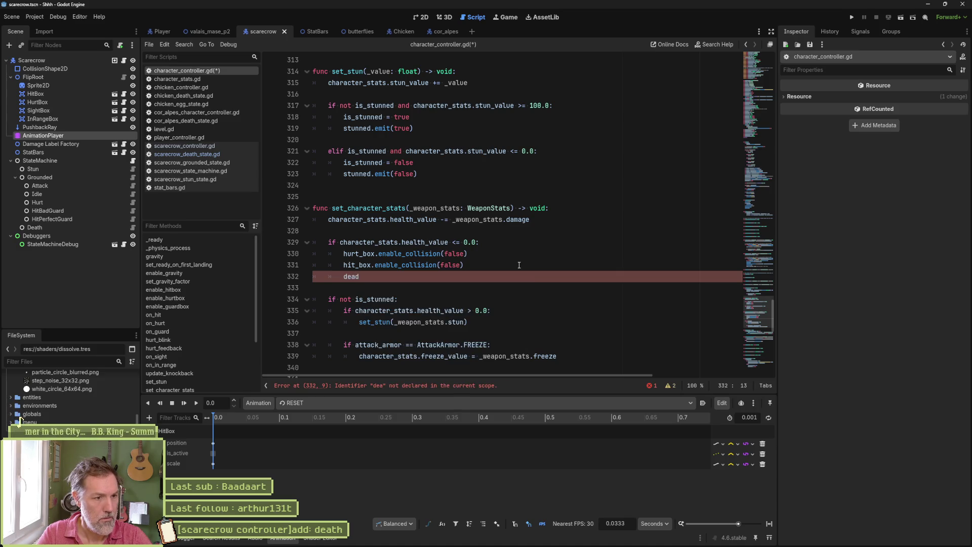
type(".emit(self")
key("ctrl+s")
left_click(537, 266)
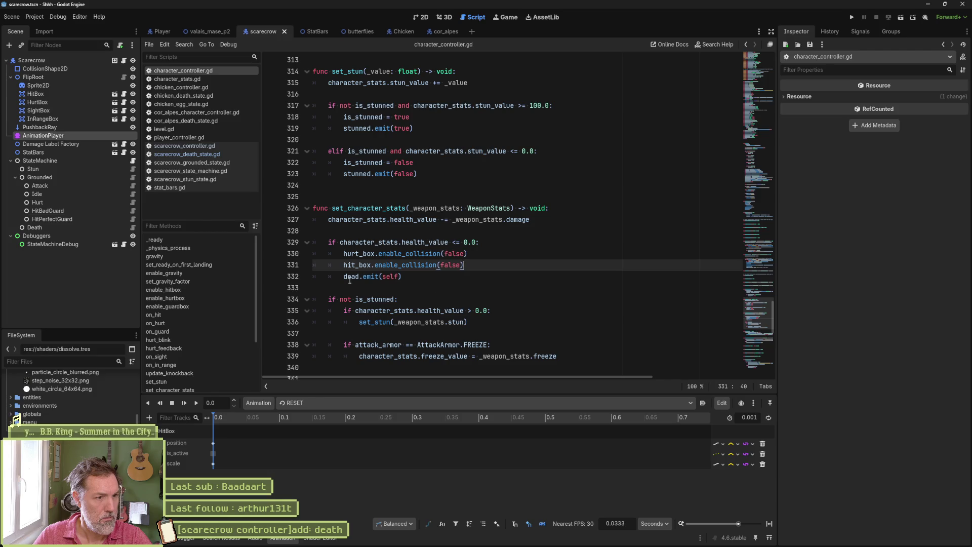
key("Return")
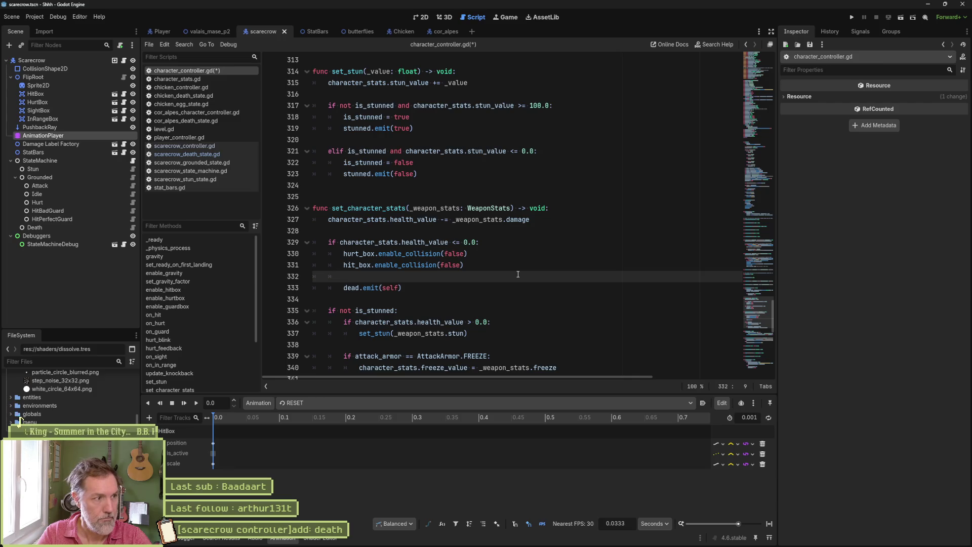
type("stat")
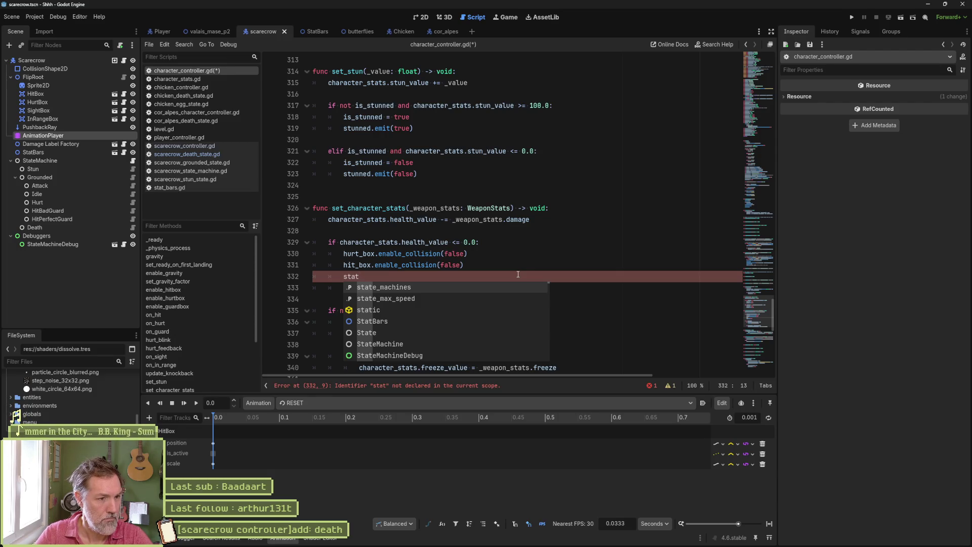
key("Down")
key("Down")
key("Down")
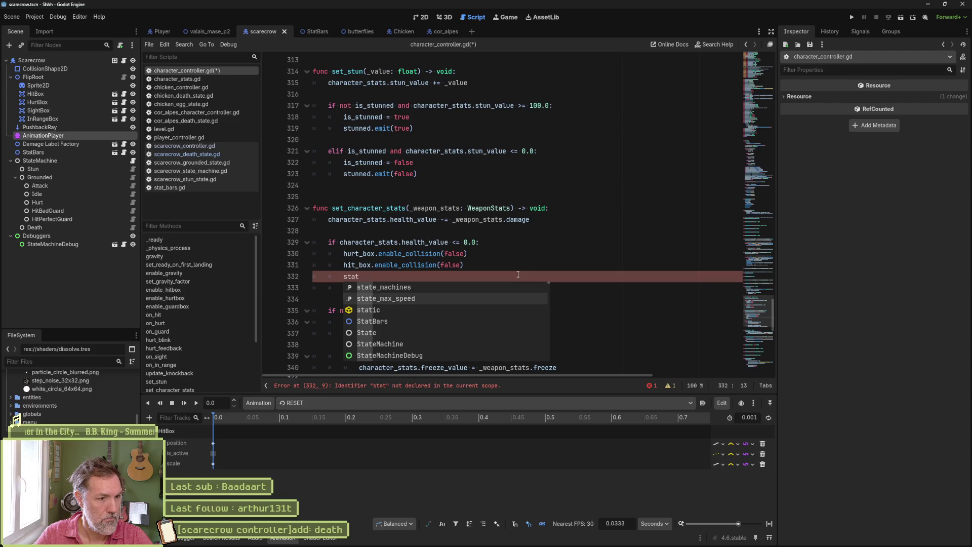
key("Escape")
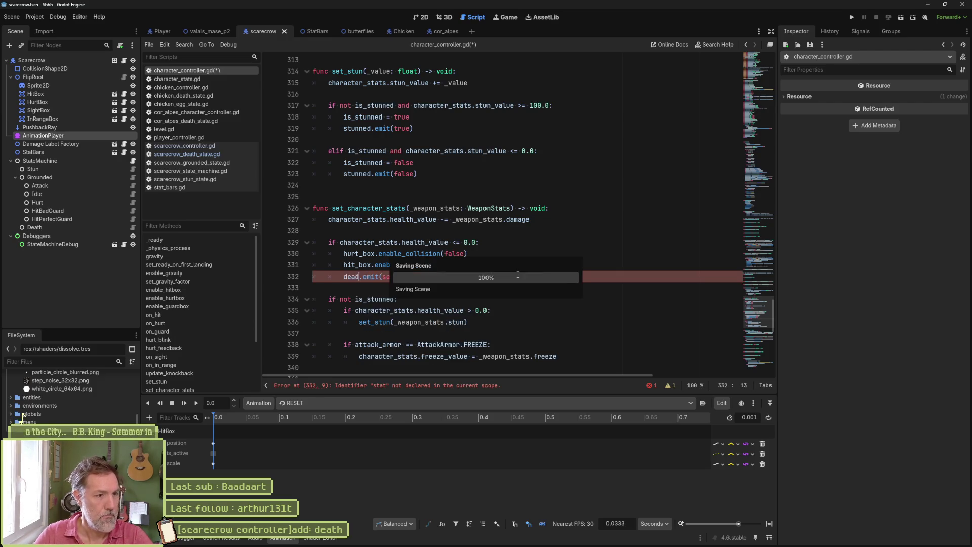
key("ctrl+shift+k")
key("ctrl+s")
left_click(123, 153)
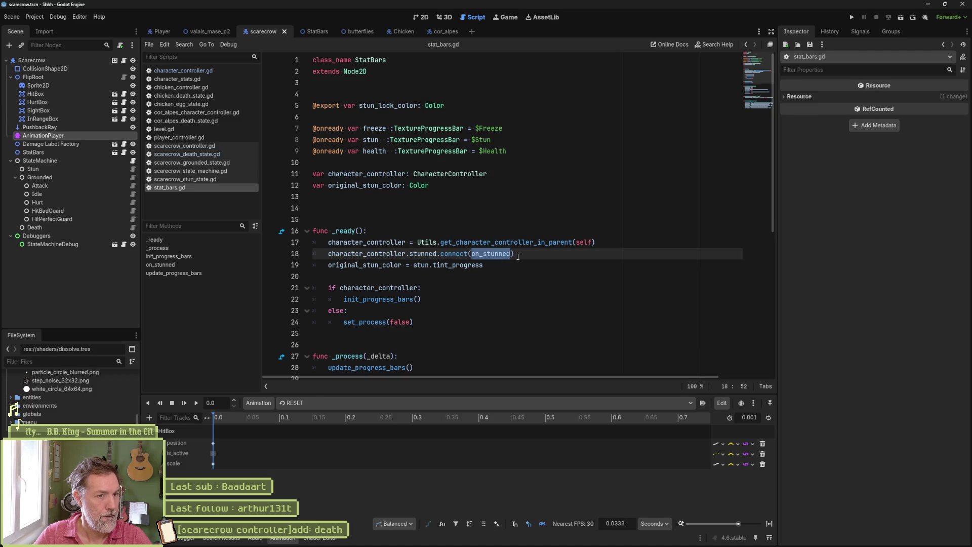
Step: Duplicate the stunned connect line as dead.connect(on_death) in stat_bars.gd and save
left_click(543, 256)
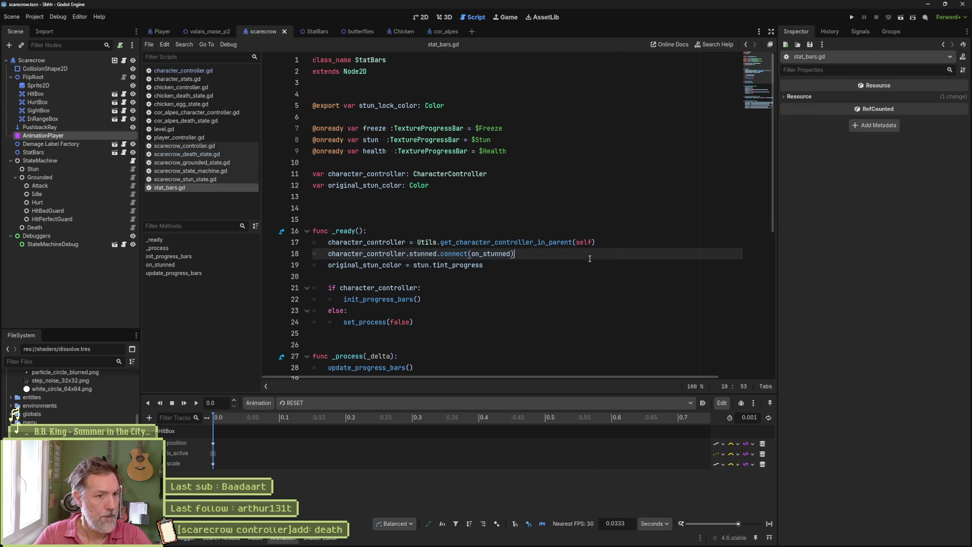
key("ctrl+shift+d")
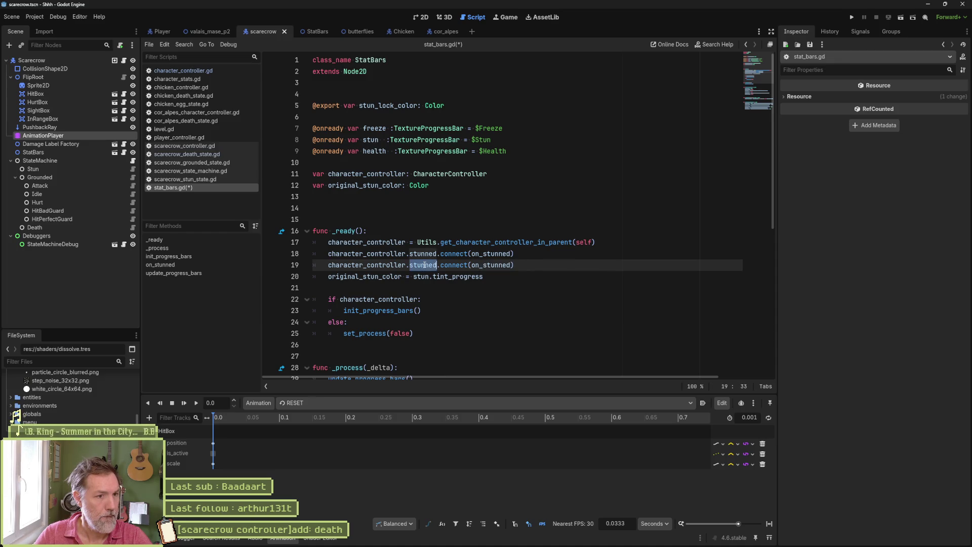
key("ctrl+shift+k")
type("de")
key("ctrl+z")
key("ctrl+z")
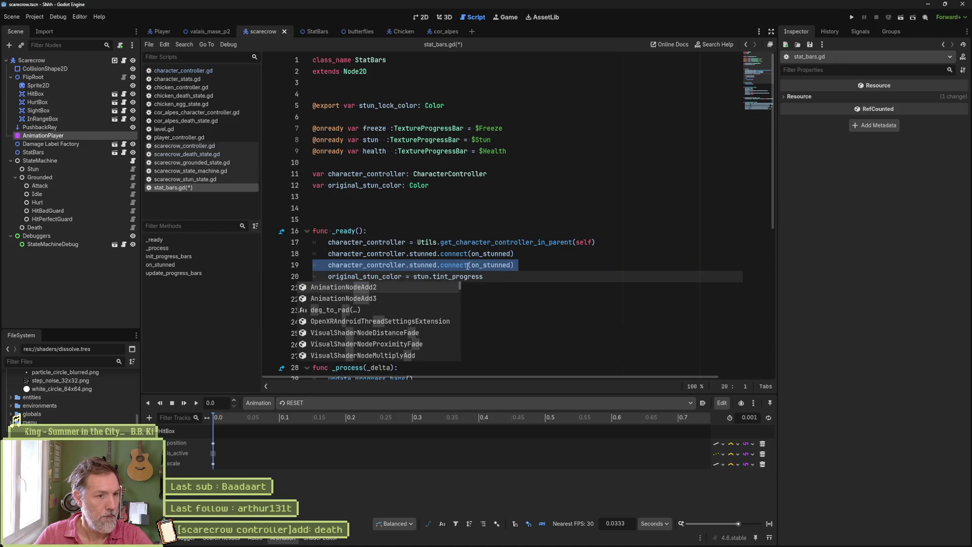
key("Escape")
double_click(426, 264)
type("dead")
left_click(475, 264)
left_click_drag(472, 264, 499, 265)
type("deat")
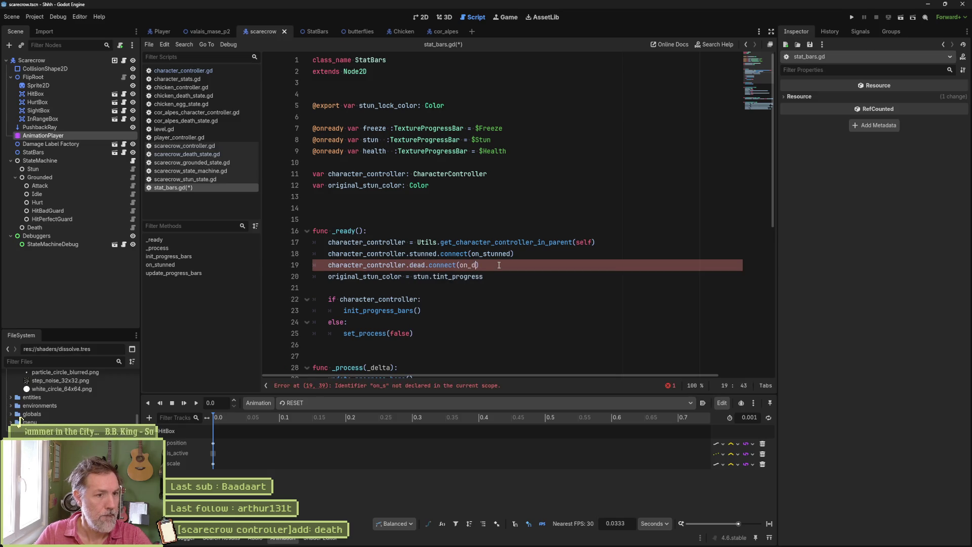
type("h")
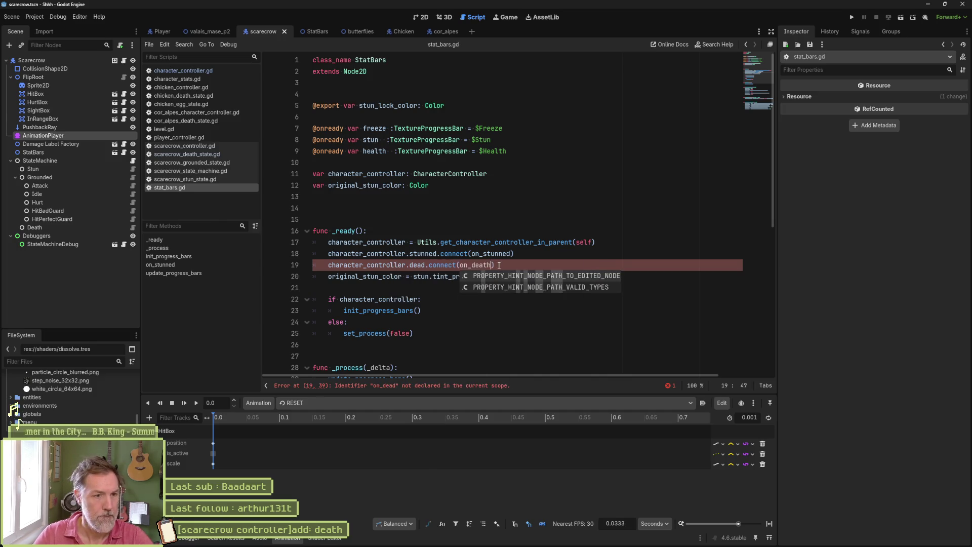
left_click(468, 265)
key("ctrl+s")
Step: Copy the on_stunned function as on_death(_sender: Object)
left_click(494, 256, "ctrl")
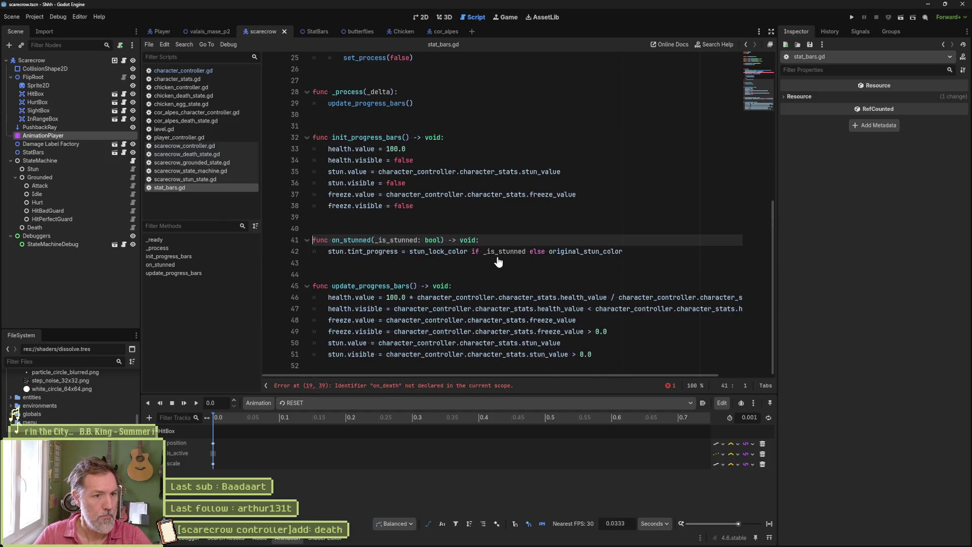
key("Down")
key("End")
key("shift+Up")
key("shift+Up")
key("shift+Up")
scroll(636, 236, "up", 2)
key("ctrl+c")
left_click(624, 252)
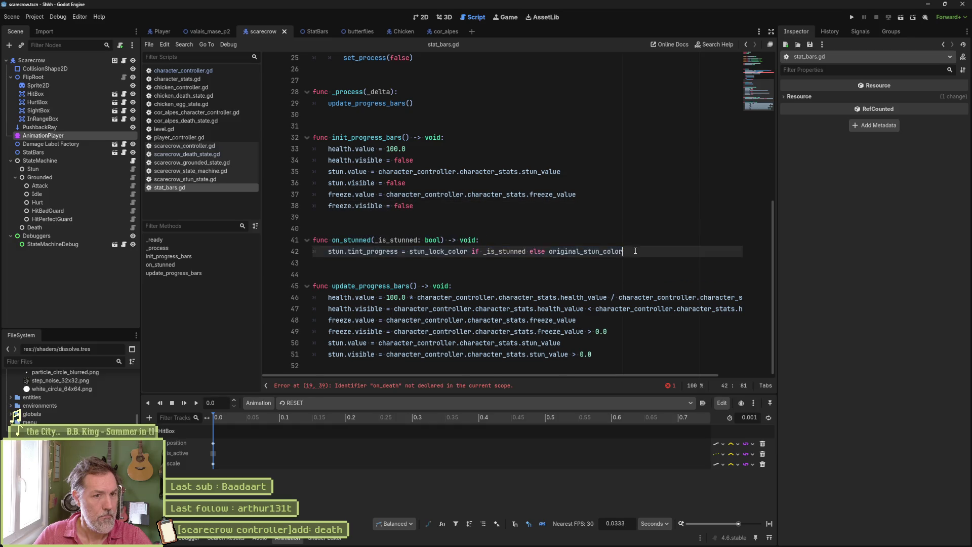
key("ctrl+v")
left_click_drag(372, 287, 348, 286)
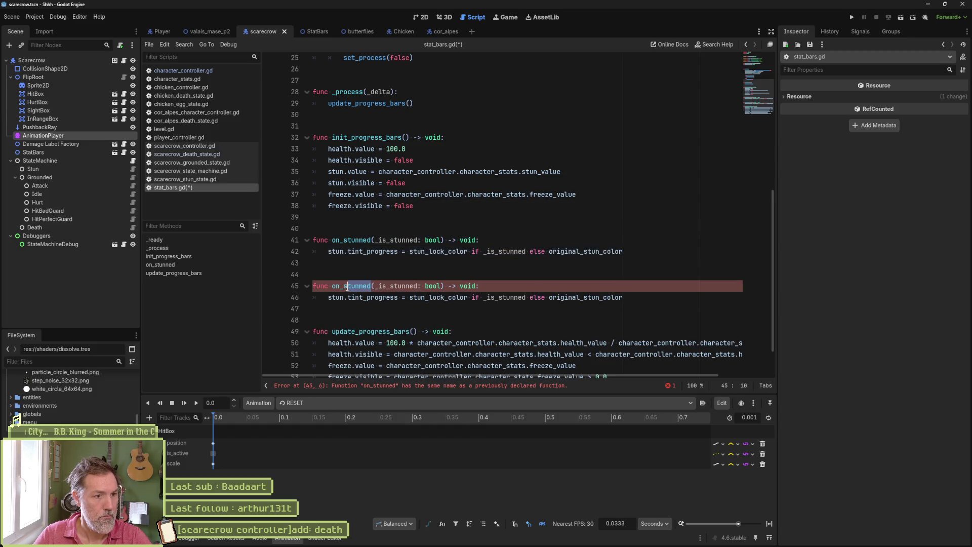
type("death")
double_click(367, 288)
key("ctrl+shift+Right")
key("ctrl+shift+Right")
type("_sender: ")
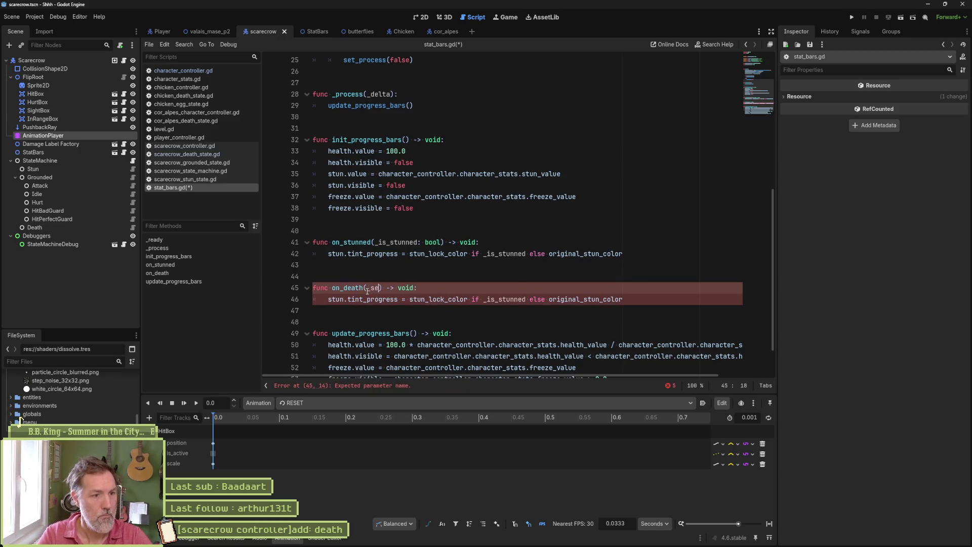
type("Object")
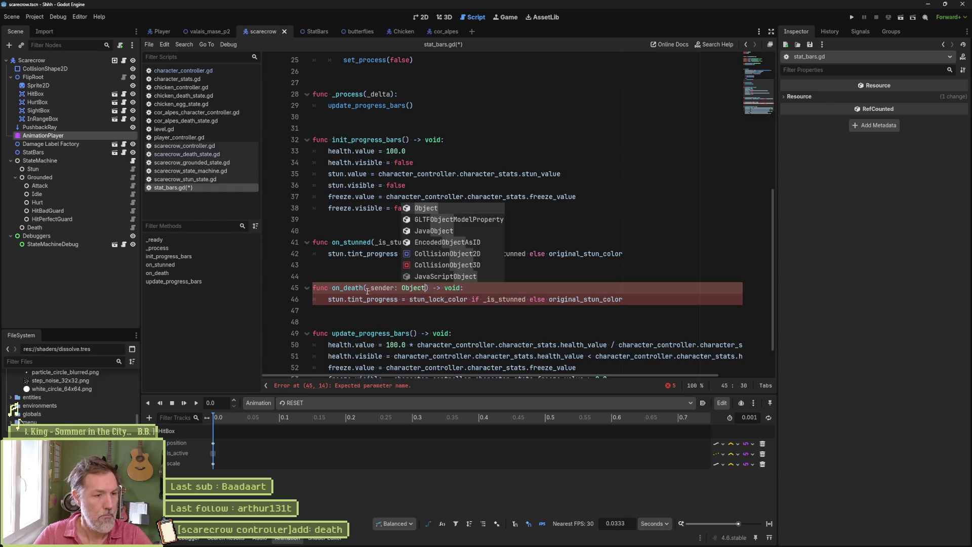
left_click(492, 288)
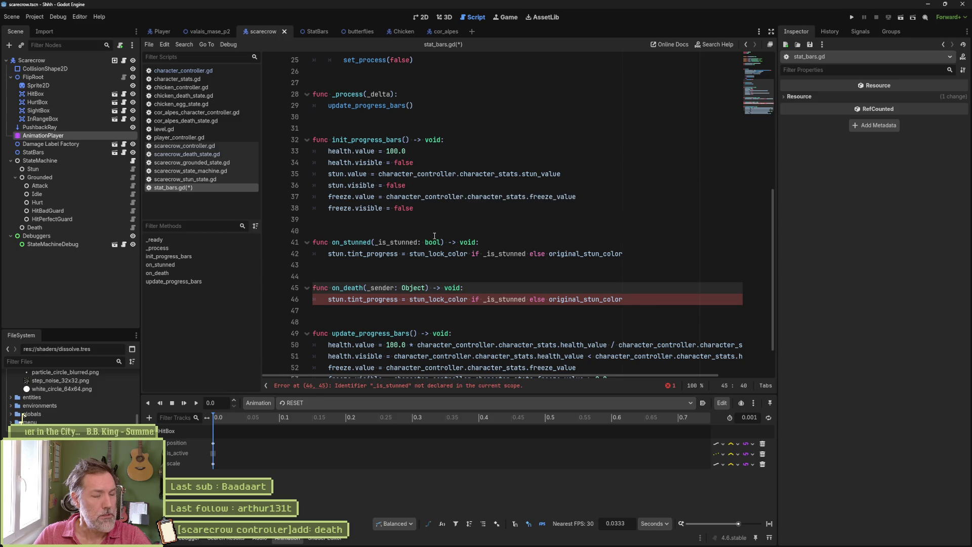
left_click(192, 71)
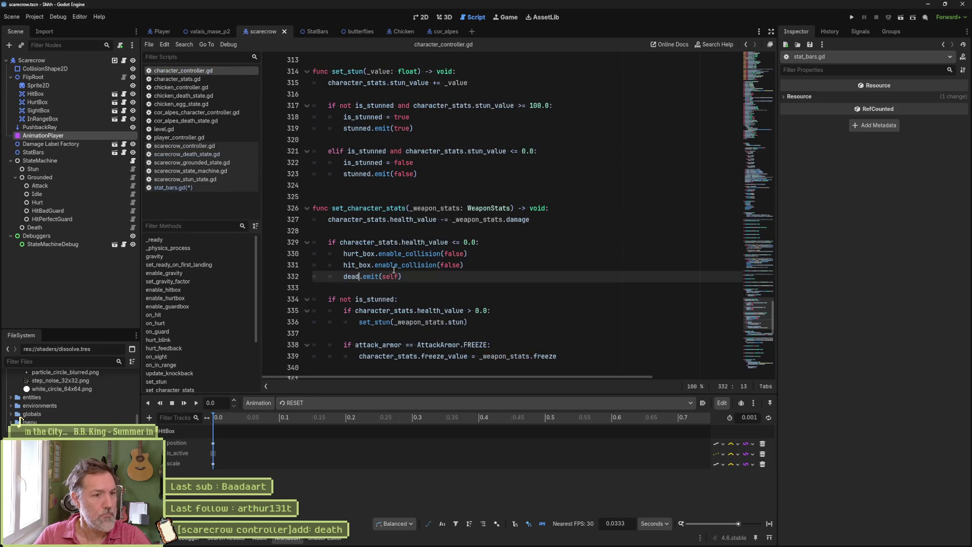
Step: Retype the dead signal's sender and on_death's parameter from Object to CharacterController
left_click(755, 72)
scroll(404, 170, "up", 3)
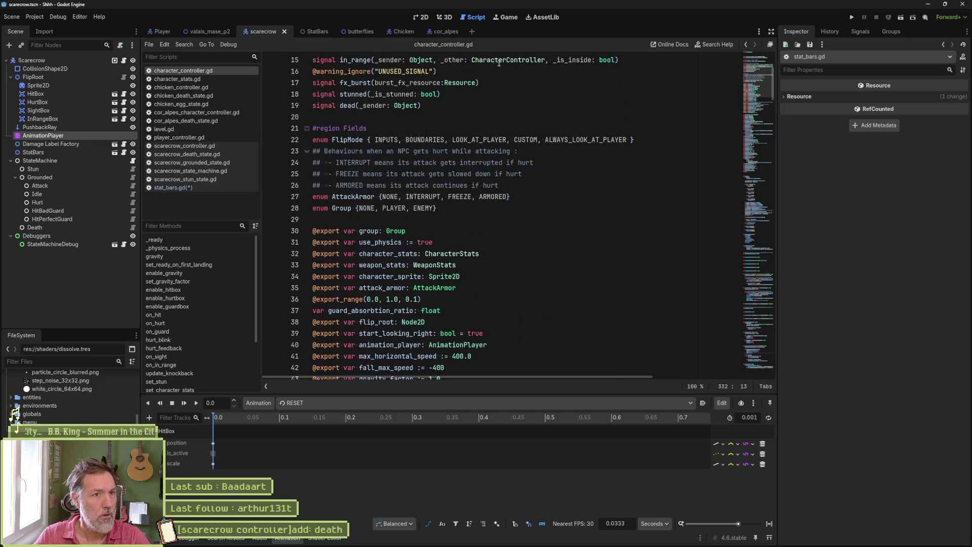
double_click(499, 61)
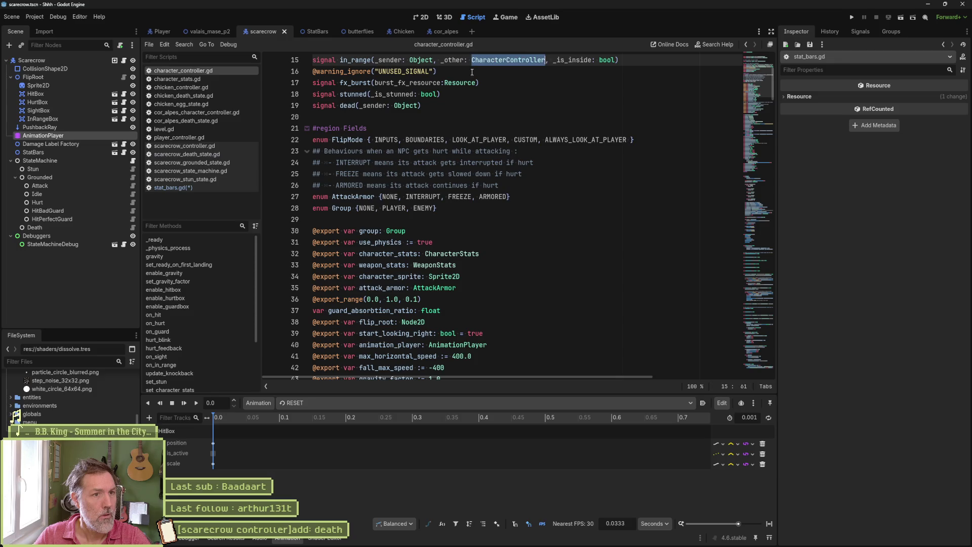
double_click(408, 106)
key("ctrl+v")
key("ctrl+s")
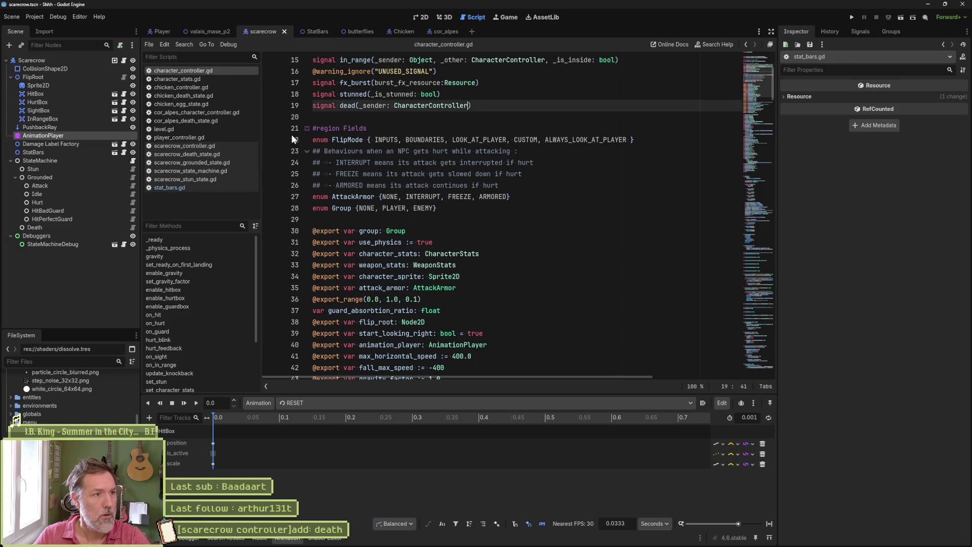
left_click(190, 189)
double_click(412, 287)
key("ctrl+v")
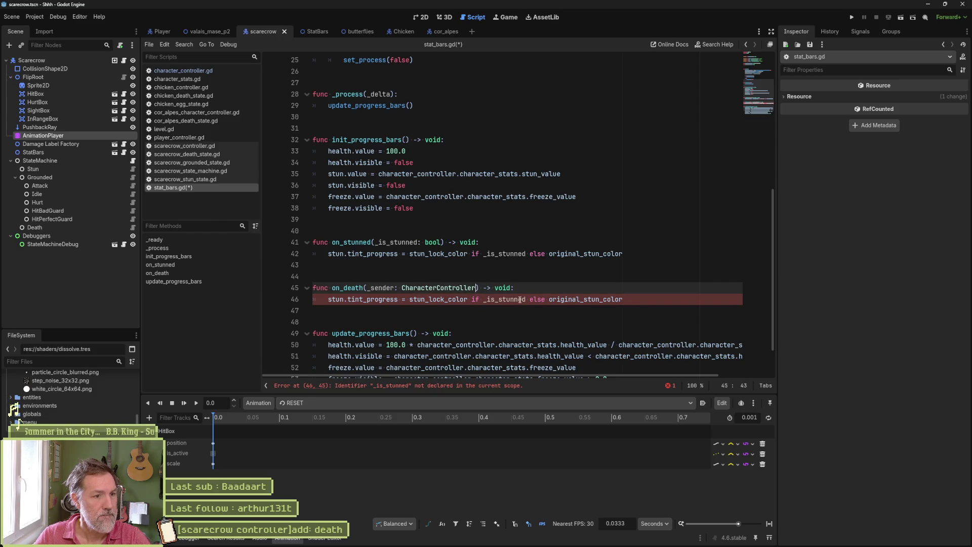
Step: Replace on_death's body with 'if _sender == character_controller: queue_free()', save, and run valais_mase_p2
left_click(621, 299)
key("shift+Home")
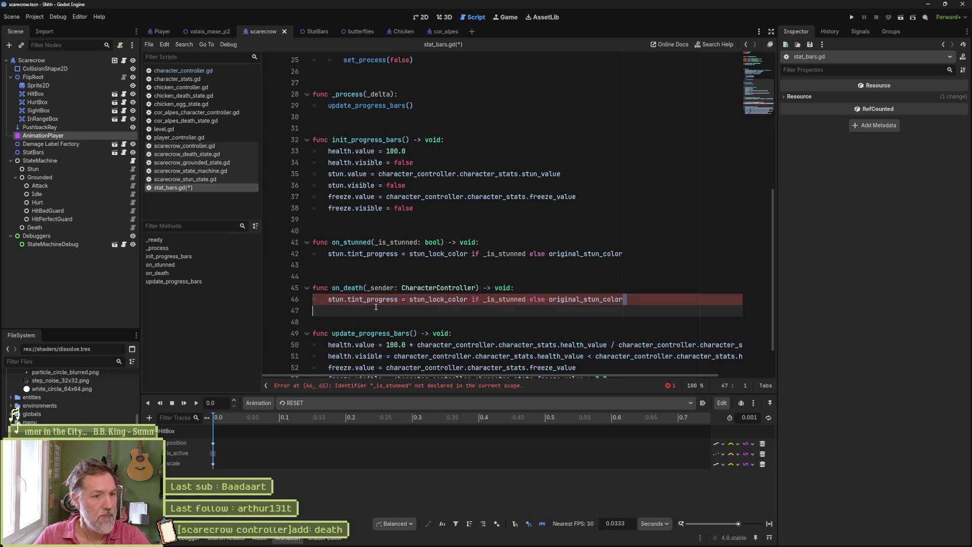
type("if _sender ")
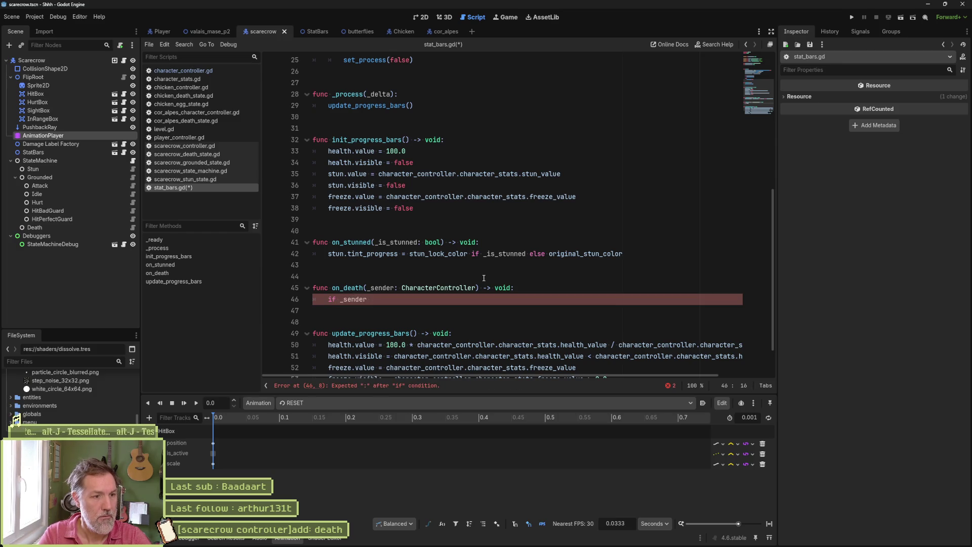
type("== char")
key("Return")
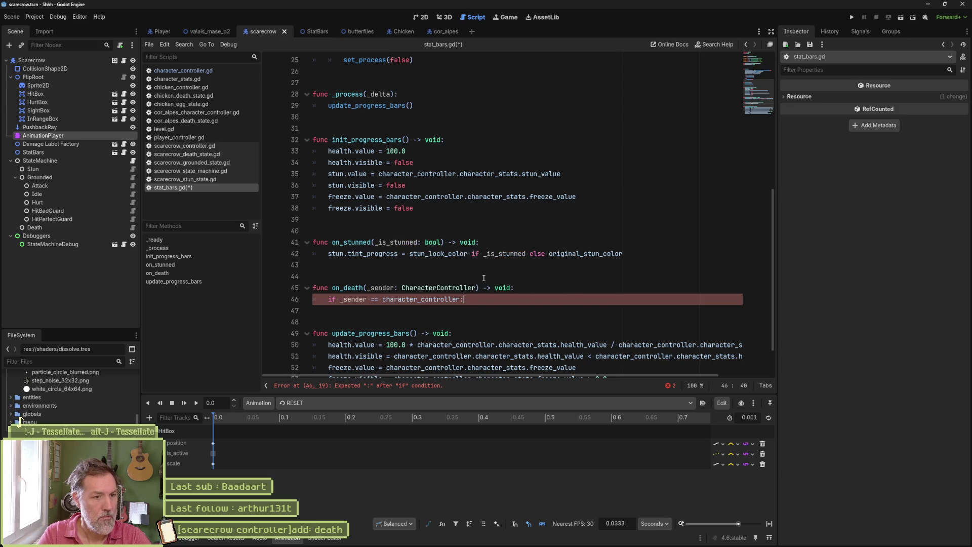
key("Return")
type("que")
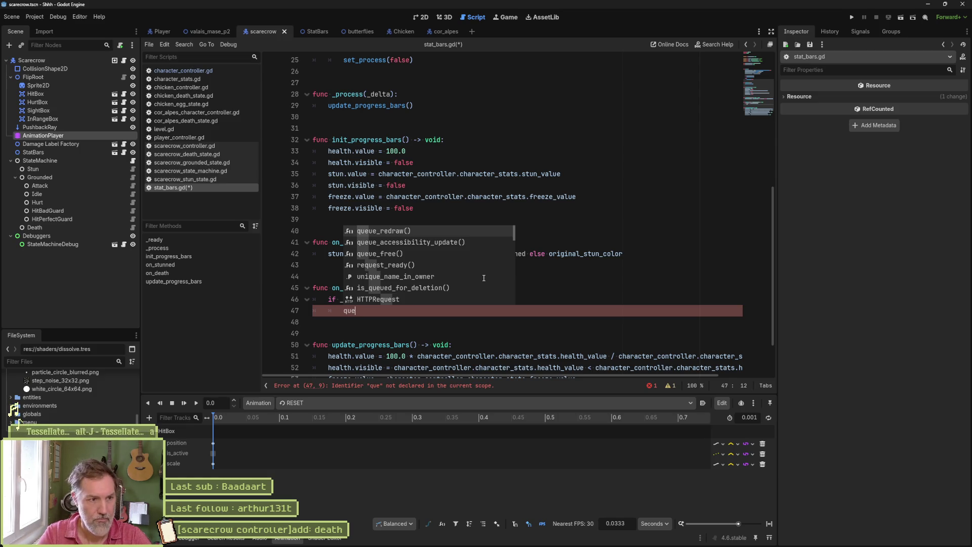
key("Down")
key("Down")
key("Return")
key("ctrl+s")
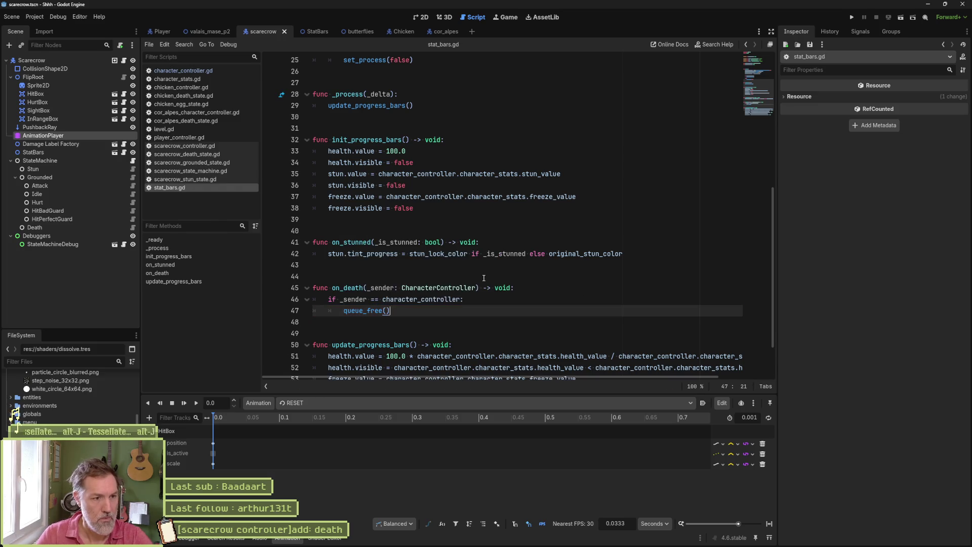
left_click(218, 32)
key("F6")
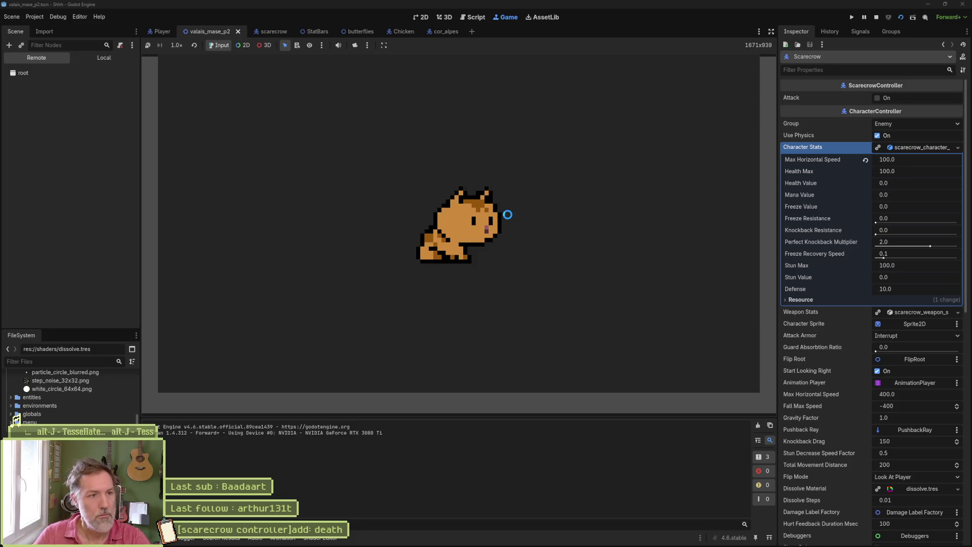
Step: Stop the game and set the Scarecrow's Health Max to 2.0
key("F8")
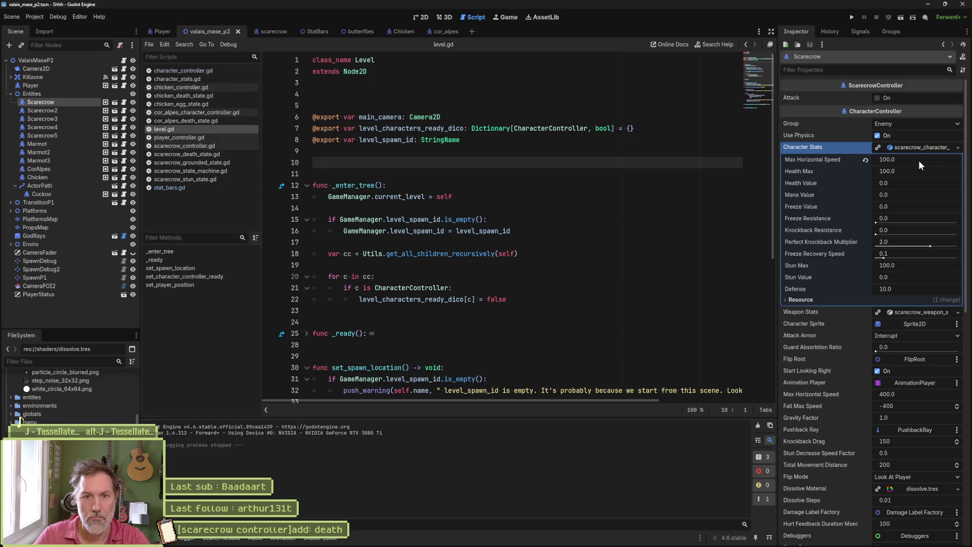
left_click(926, 172)
type("2")
key("Return")
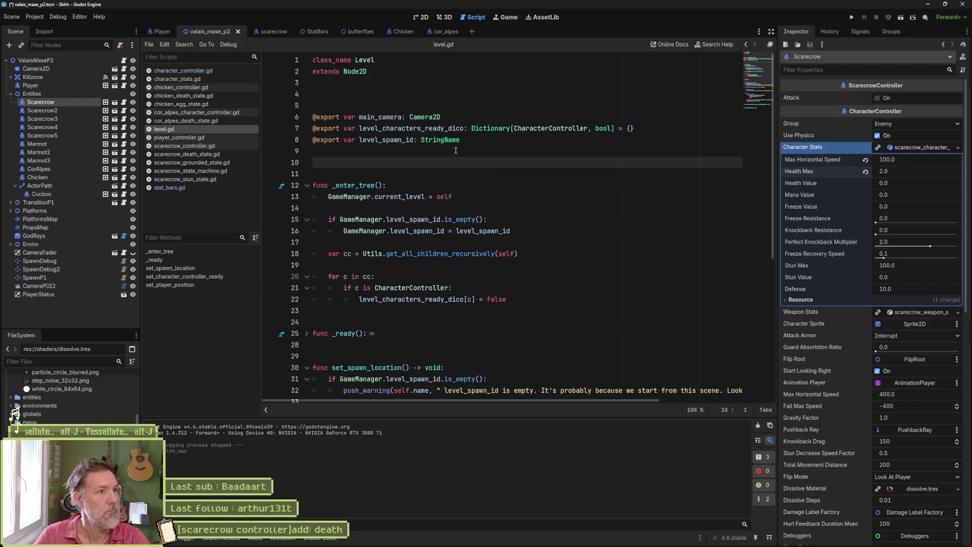
Step: Test-run the level with F6, attack the scarecrow with the cat, and run again
key("F6")
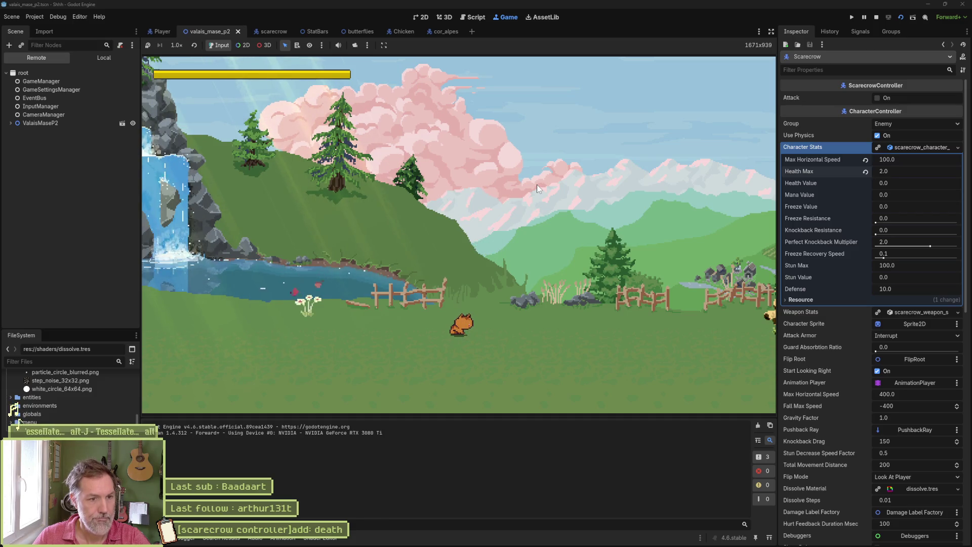
key("F8")
key("F6")
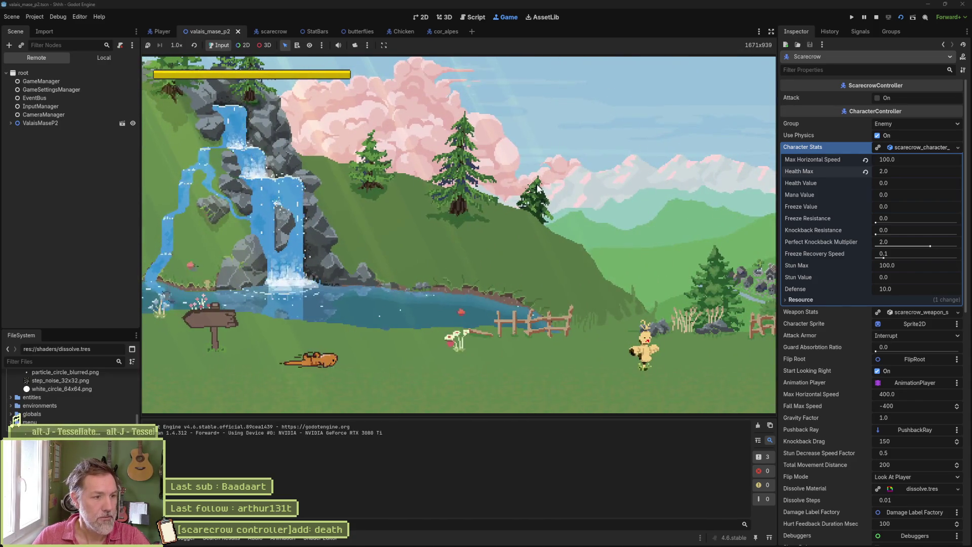
key("x")
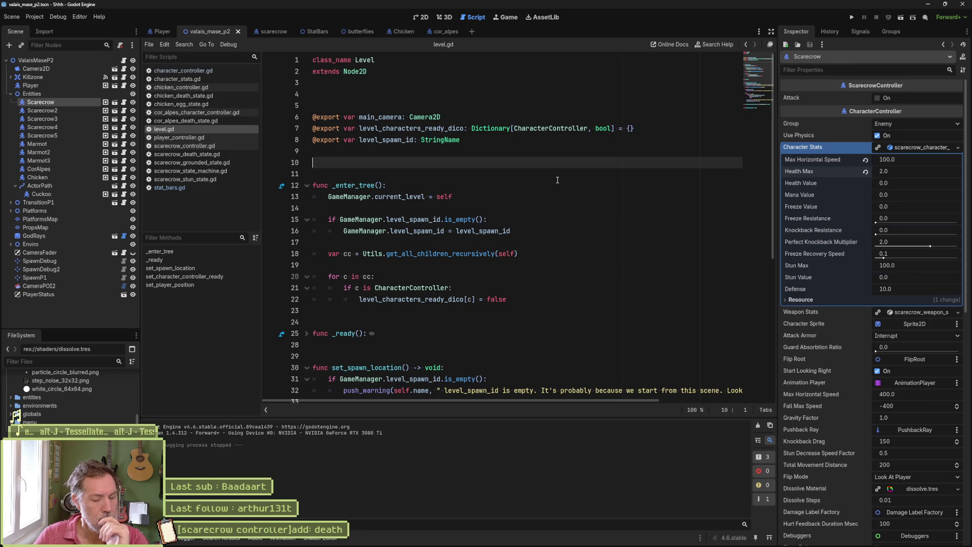
key("F6")
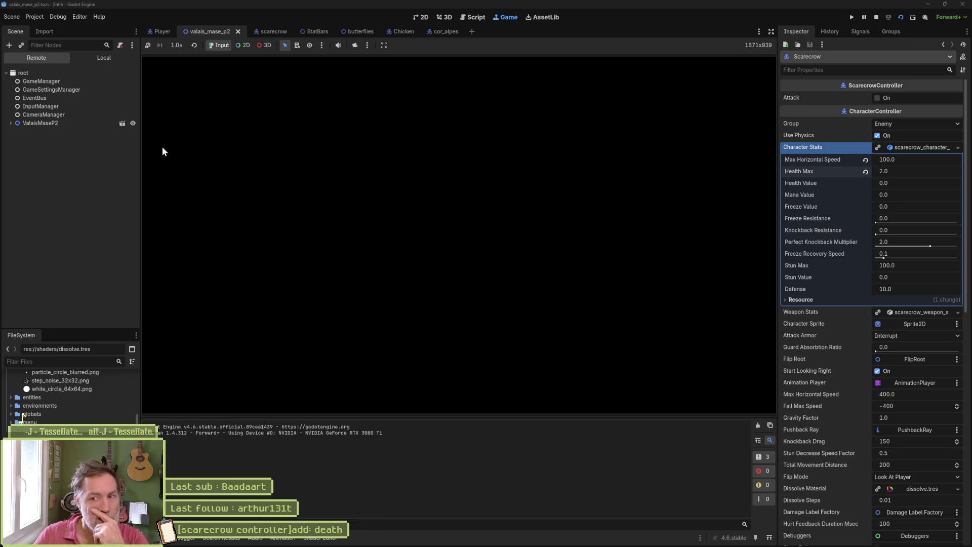
Step: Inspect the live Scarecrow's CharacterStats in the Remote tree
left_click(12, 124)
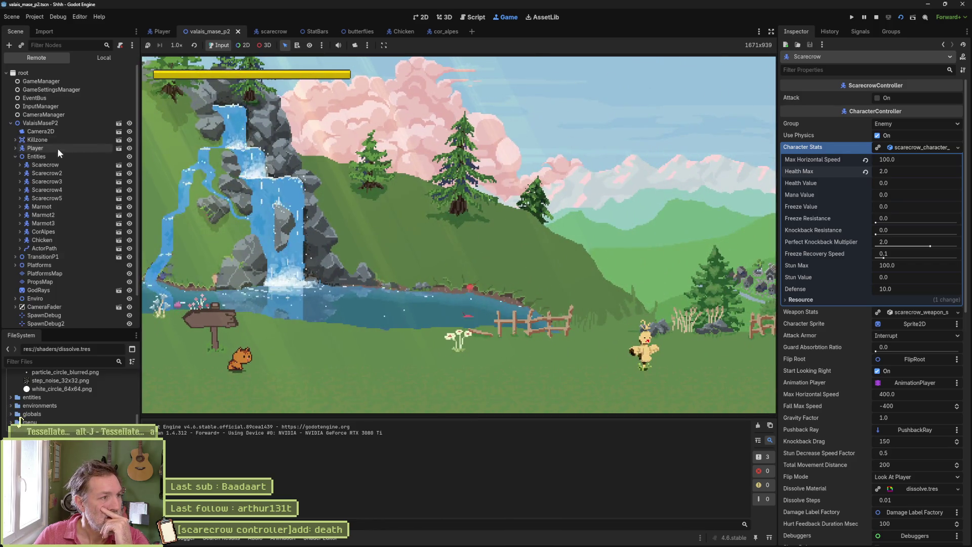
left_click(60, 164)
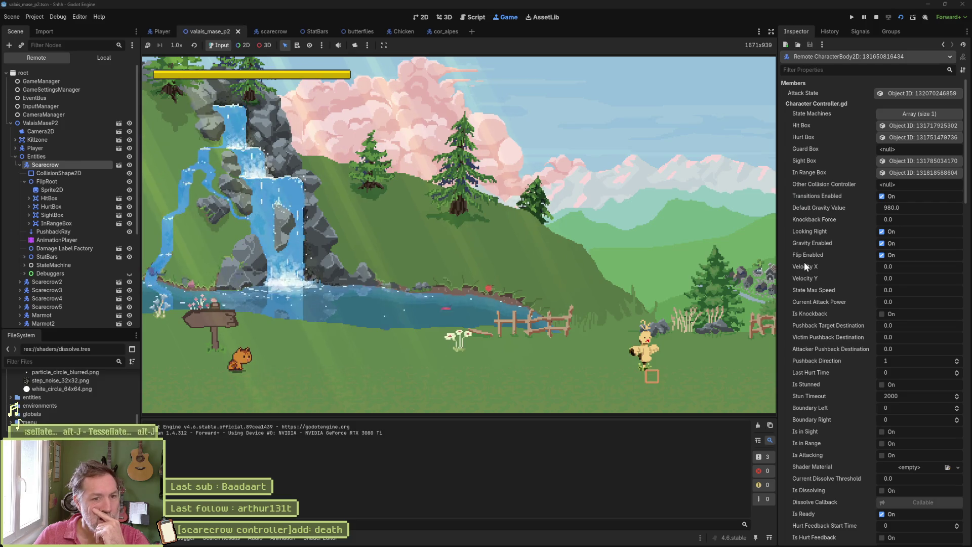
scroll(854, 300, "down", 5)
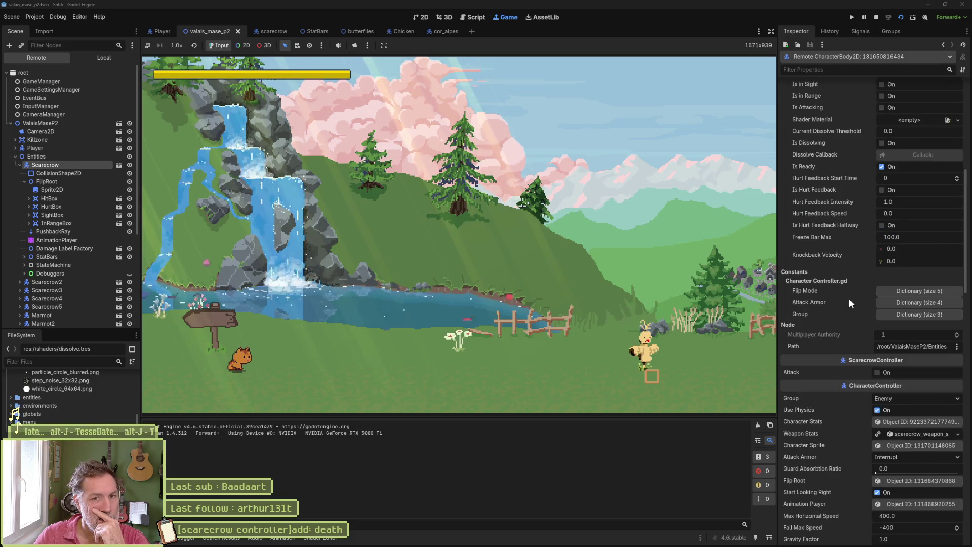
left_click(907, 421)
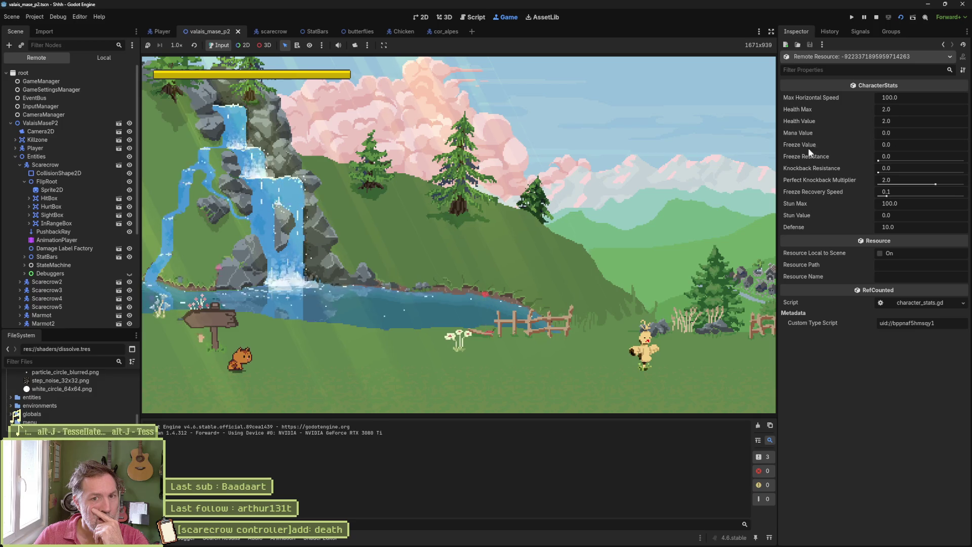
Step: Compare Scarecrow2's live CharacterStats with the Scarecrow's, then stop the game
left_click(55, 280)
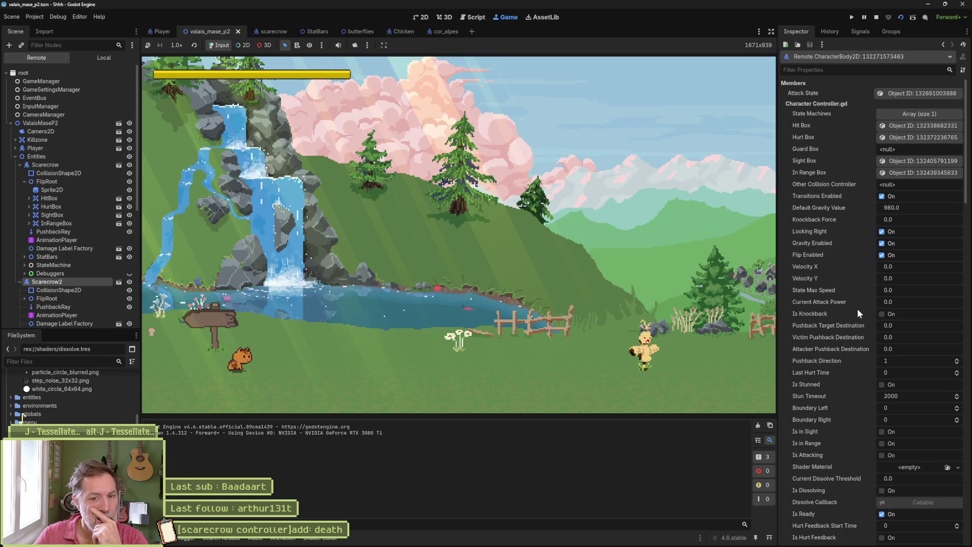
scroll(856, 314, "down", 6)
left_click(924, 423)
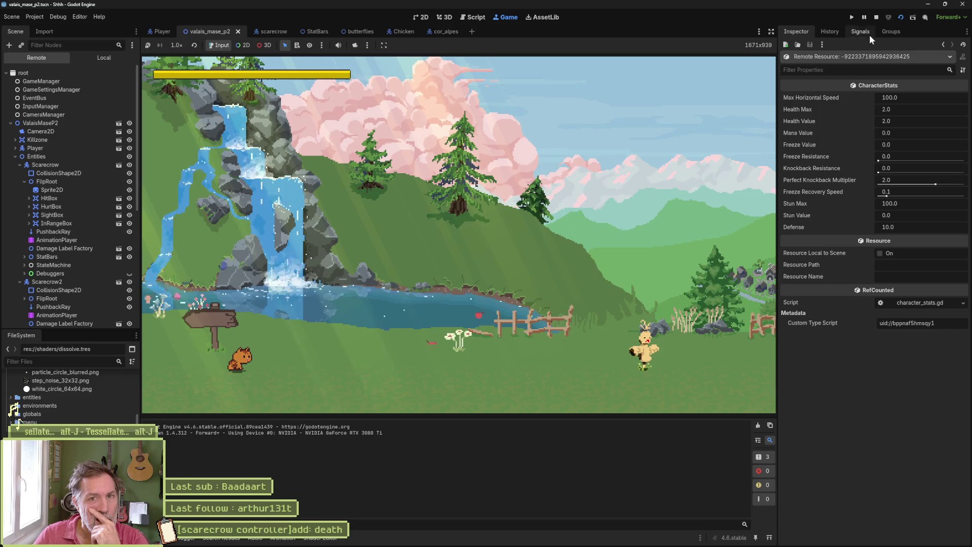
left_click(875, 18)
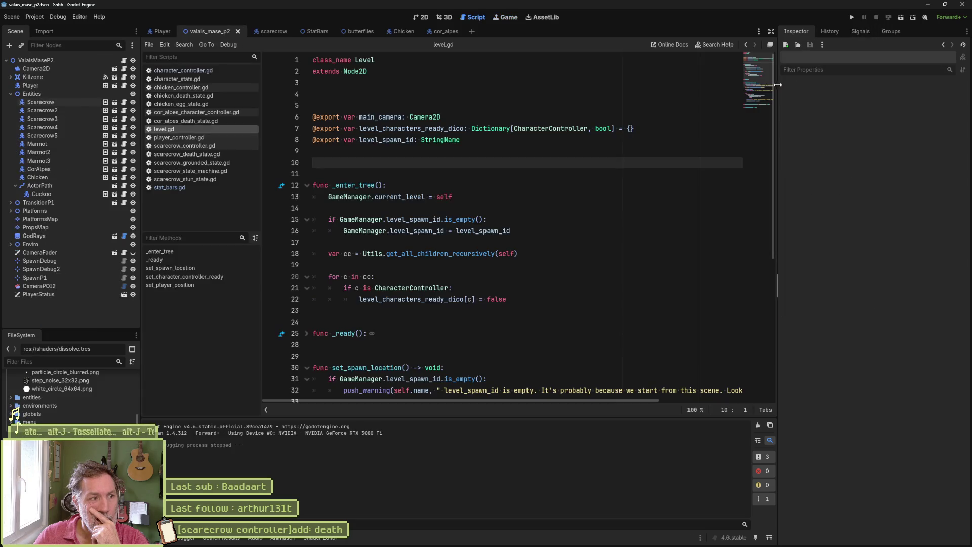
Step: Compare the scarecrows' stats and revert Scarecrow2's Health Max to the default 100.0
left_click(45, 110)
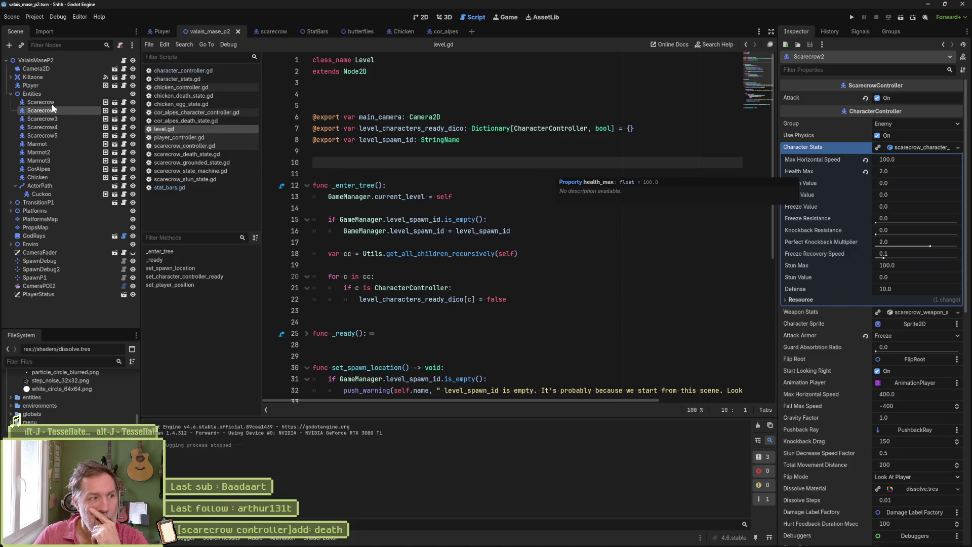
key("Up")
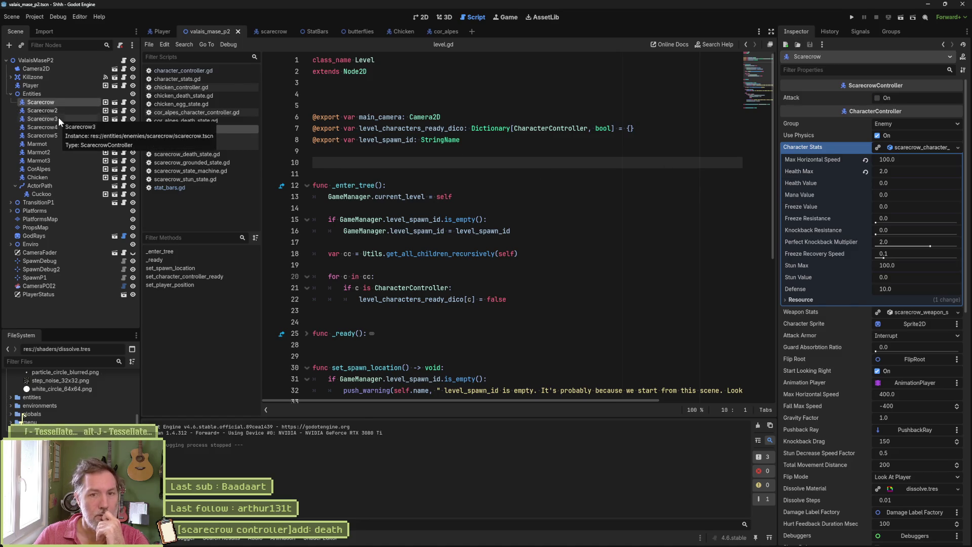
left_click(59, 117)
left_click(66, 109)
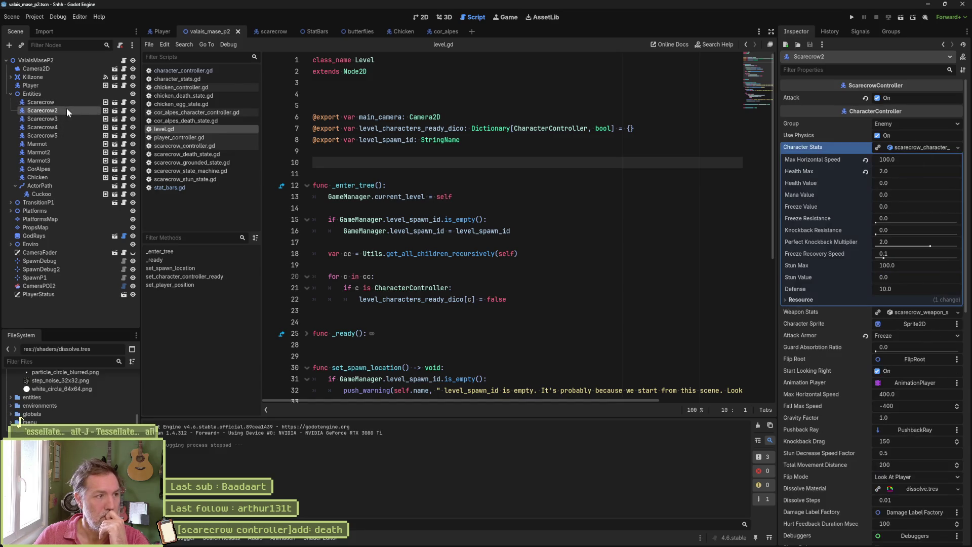
left_click(865, 173)
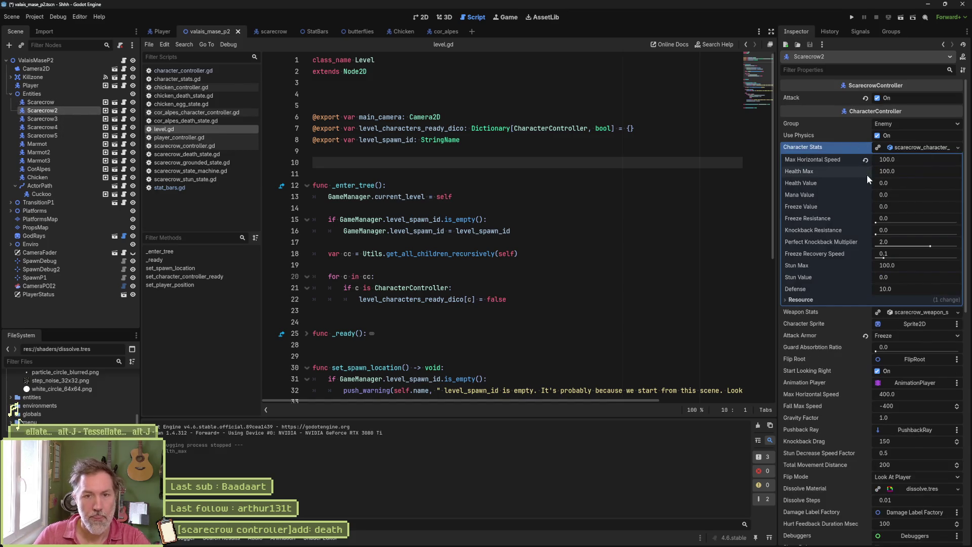
Step: Save the scene and test-run it, seeing the scarecrow take 10.0 and 20.0 damage
key("ctrl+s")
key("F6")
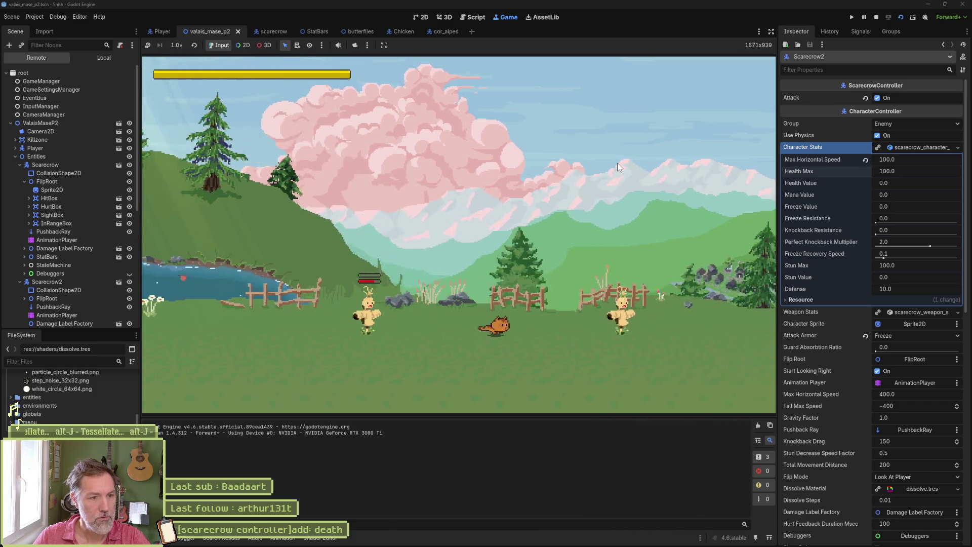
key("F8")
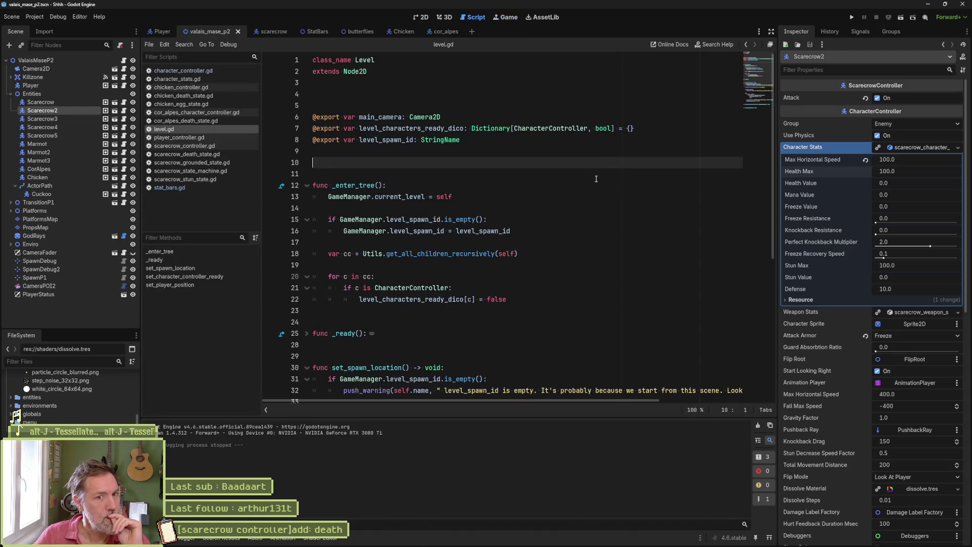
left_click(169, 72)
Step: Highlight the character_stats duplicate() statement on line 141 of _ready, and expand the stats Resource settings
scroll(429, 246, "down", 5)
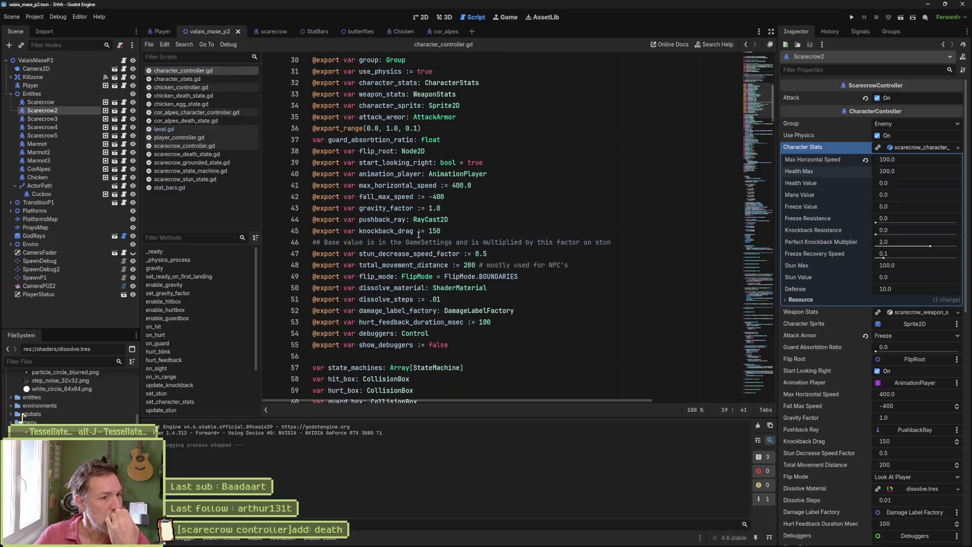
scroll(430, 246, "down", 5)
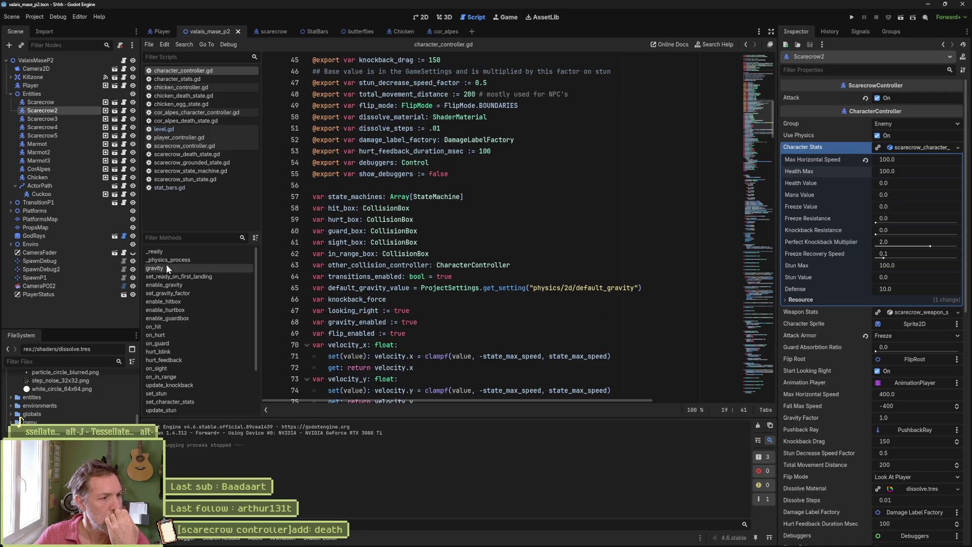
left_click(173, 252)
scroll(366, 271, "down", 9)
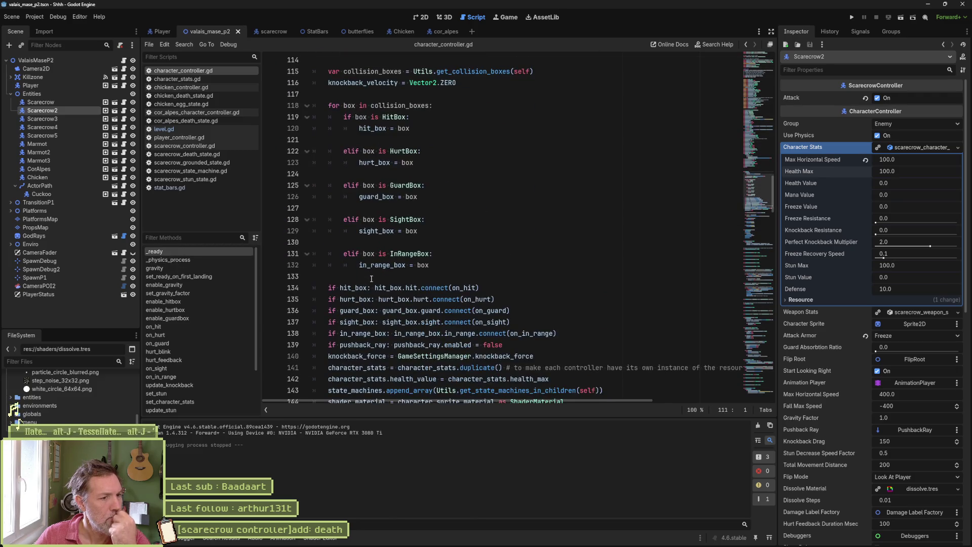
double_click(366, 263)
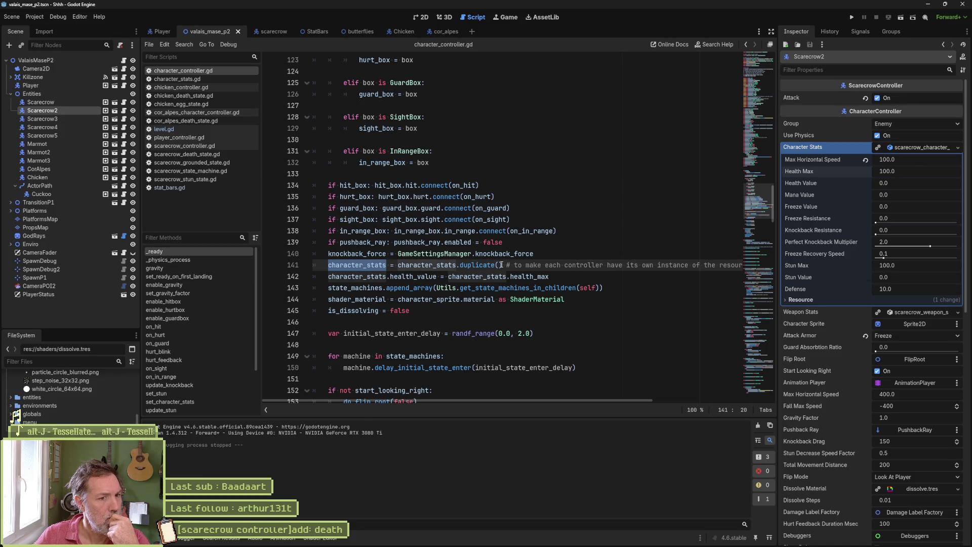
left_click_drag(502, 265, 317, 266)
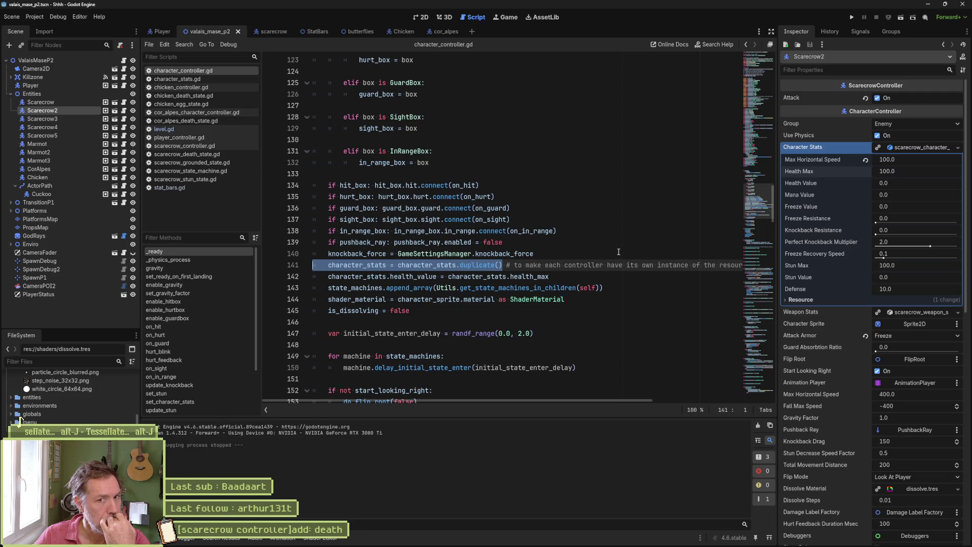
left_click(793, 300)
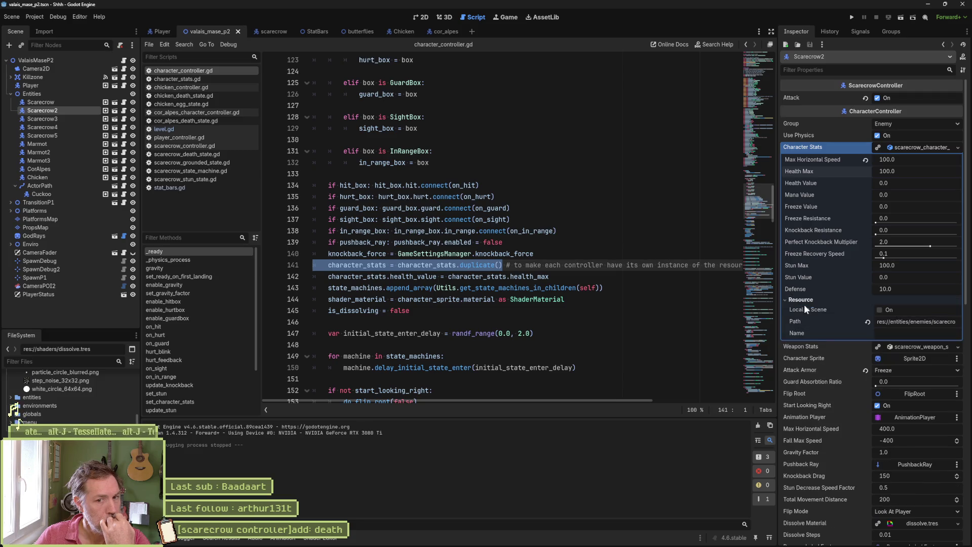
Step: Enable Local to Scene on the Character Stats resource and compare Scarecrow's and Scarecrow2's stats
left_click(879, 310)
left_click(582, 276)
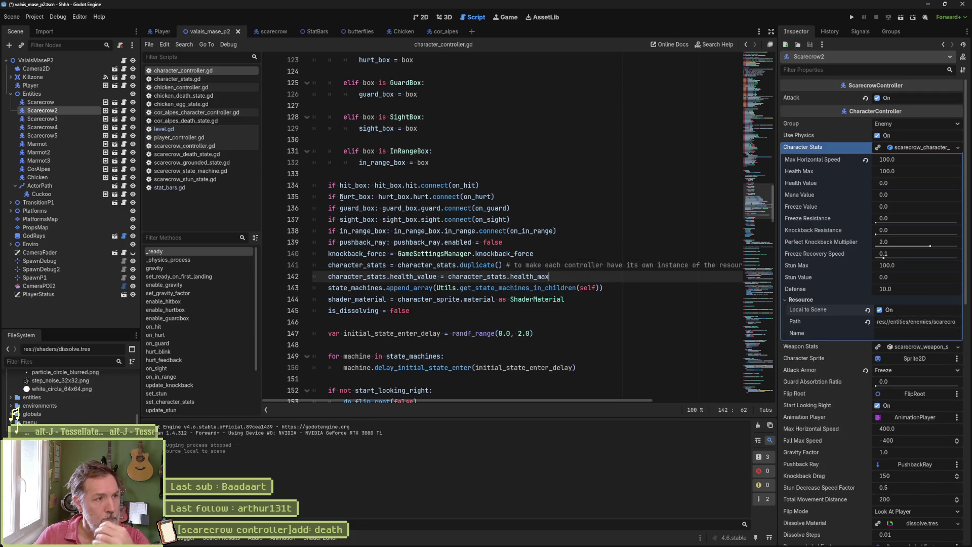
left_click(73, 103)
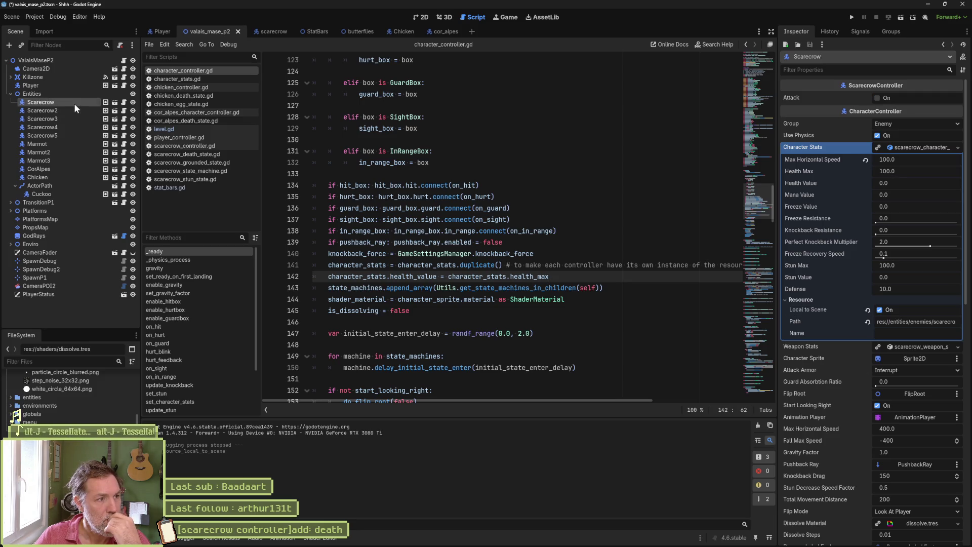
left_click(70, 109)
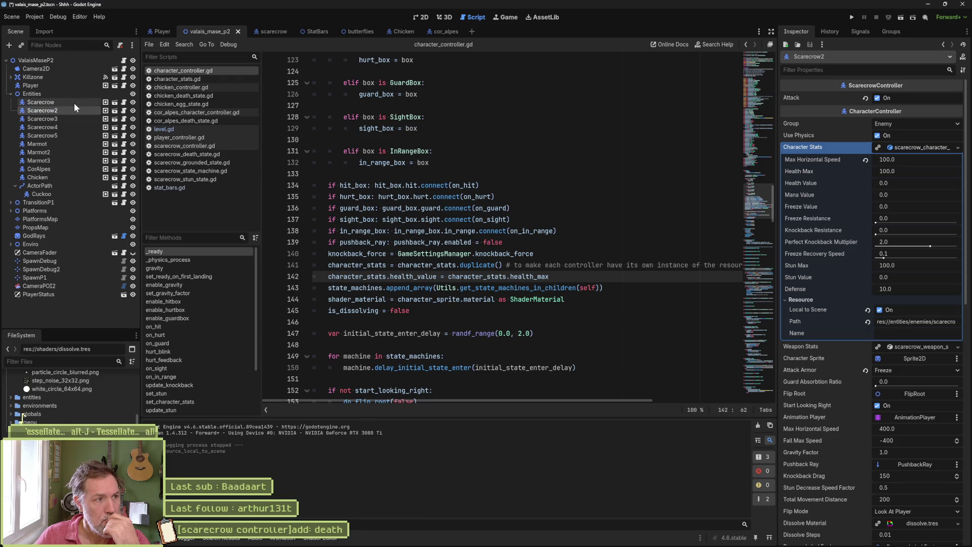
left_click(71, 104)
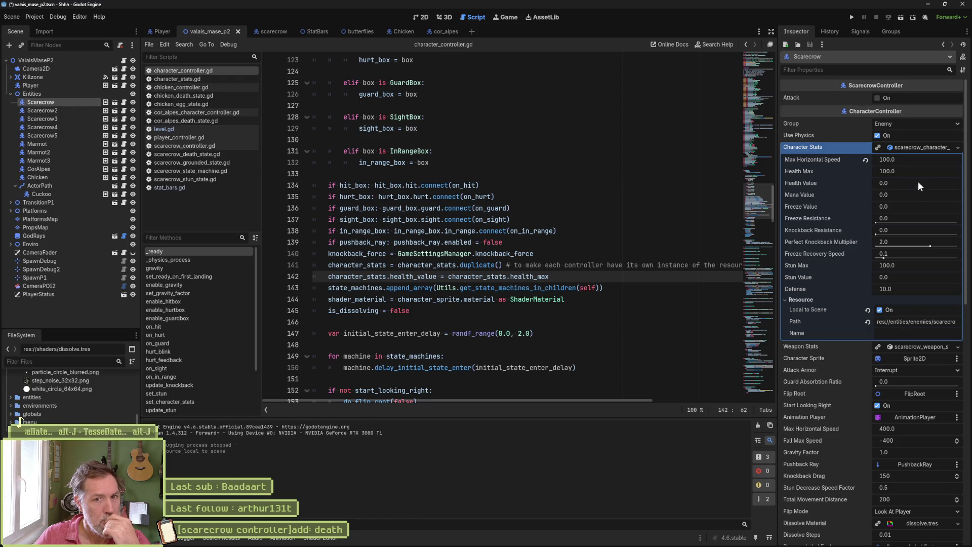
Step: Lower the Scarecrow's Health Max to 2.0, checking Scarecrow2 keeps its own value
left_click_drag(913, 172, 873, 172)
left_click(471, 253)
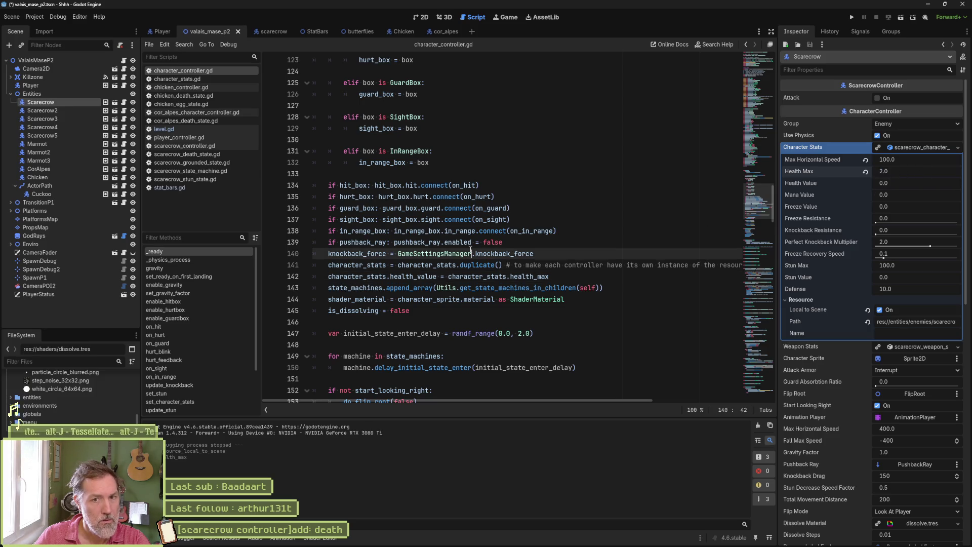
left_click(63, 109)
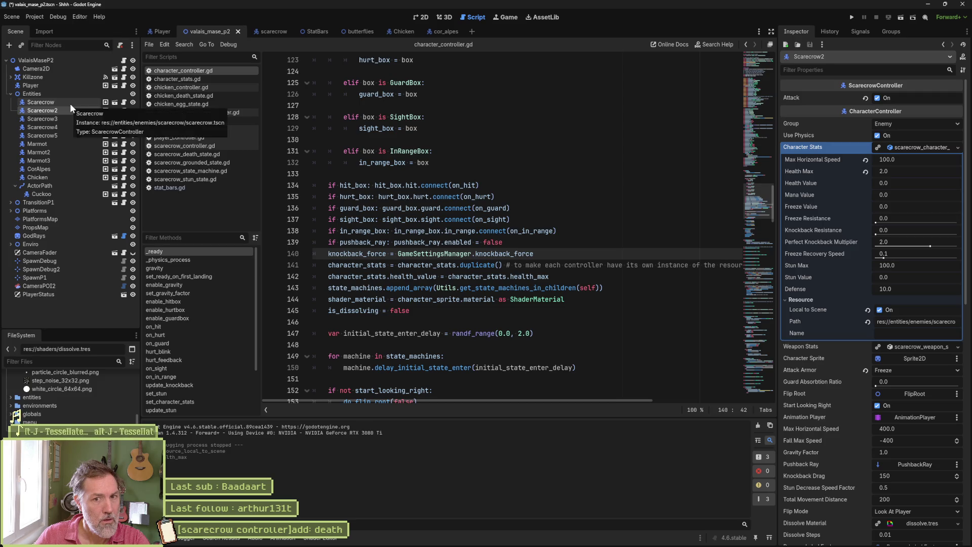
left_click(70, 103)
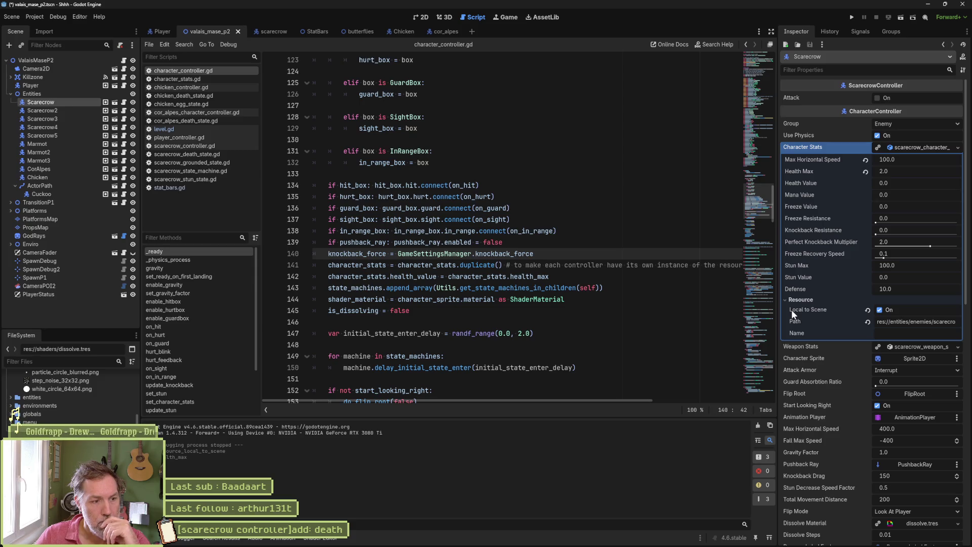
mouse_move(587, 544)
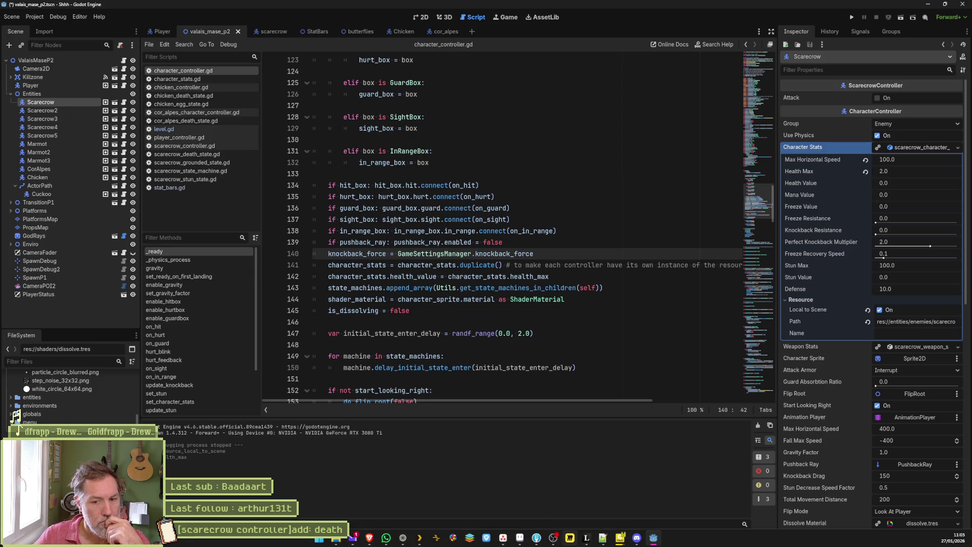